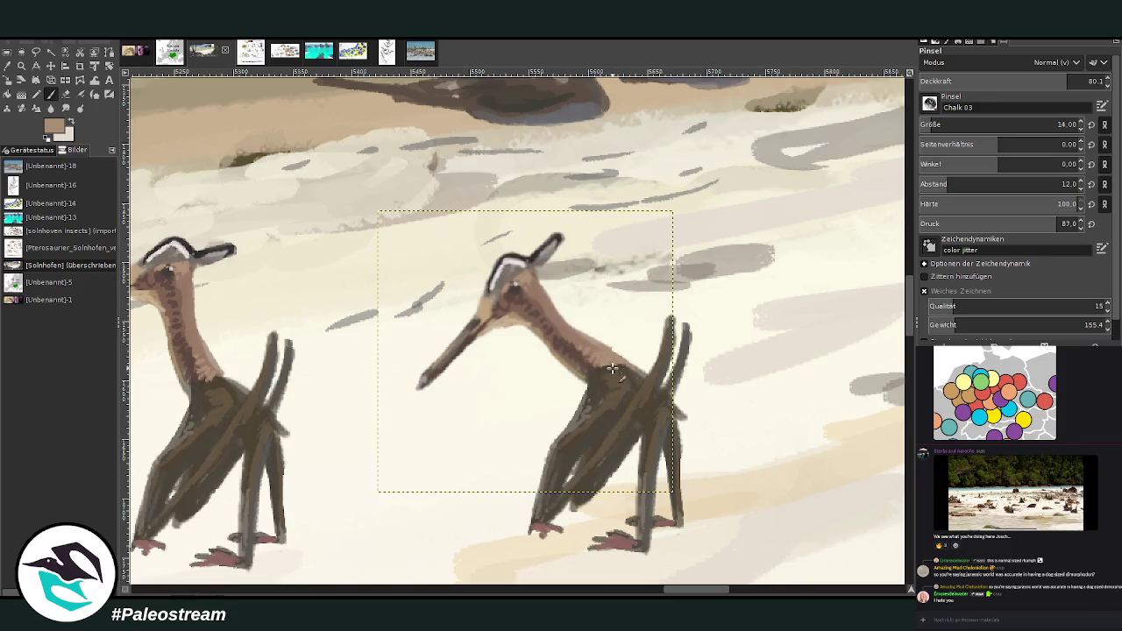
Step: Sample dark and greyer browns from the right-hand pterosaur and chalk-shade its body at 67.2 opacity
{"action": "left_click", "coordinate": [615, 368], "text": "ctrl"}
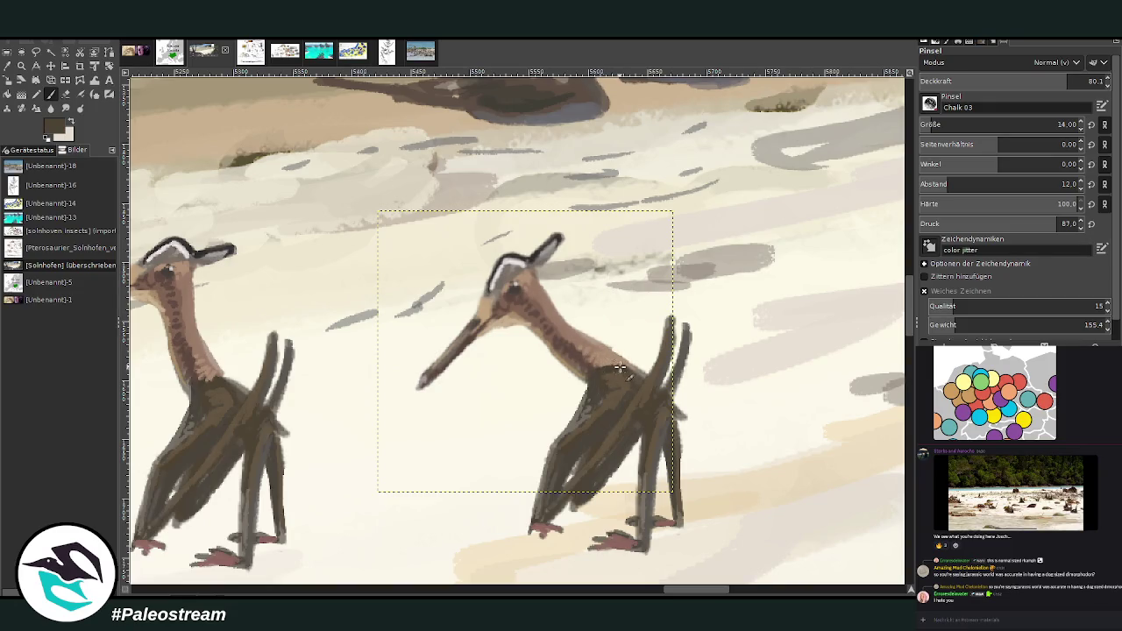
{"action": "left_click", "coordinate": [1043, 81]}
{"action": "left_click", "coordinate": [643, 375], "text": "ctrl"}
{"action": "left_click", "coordinate": [576, 423], "text": "ctrl"}
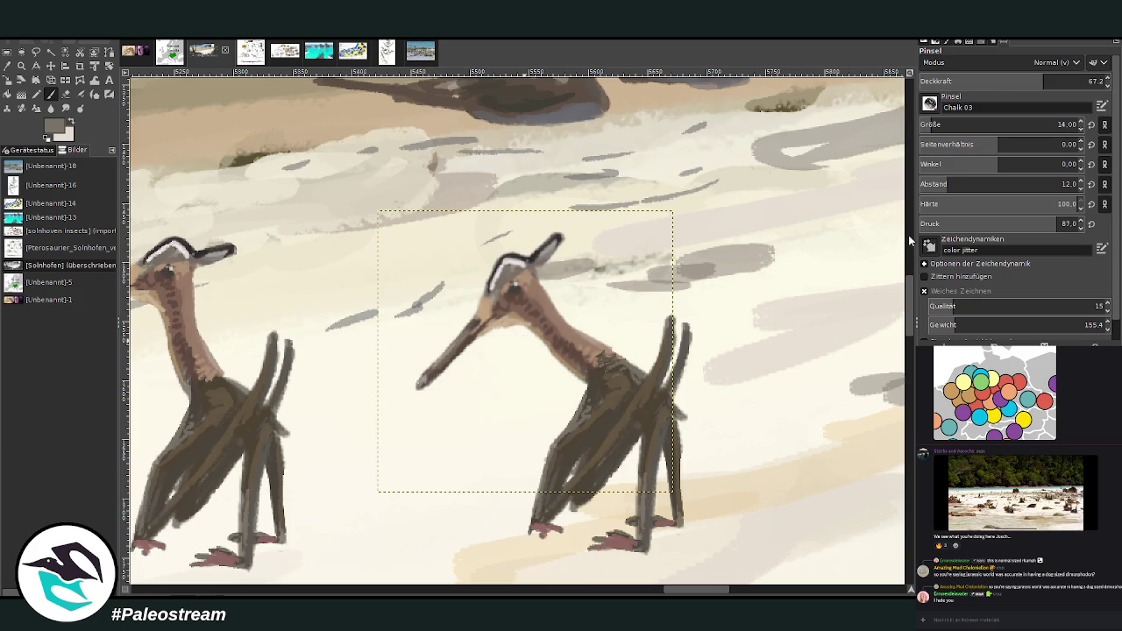
{"action": "key", "text": "shift+r"}
Step: Tilt the pterosaur slightly on the Solnhofen image and compare the edit with undo and redo
{"action": "left_click_drag", "start_coordinate": [669, 586], "coordinate": [654, 581]}
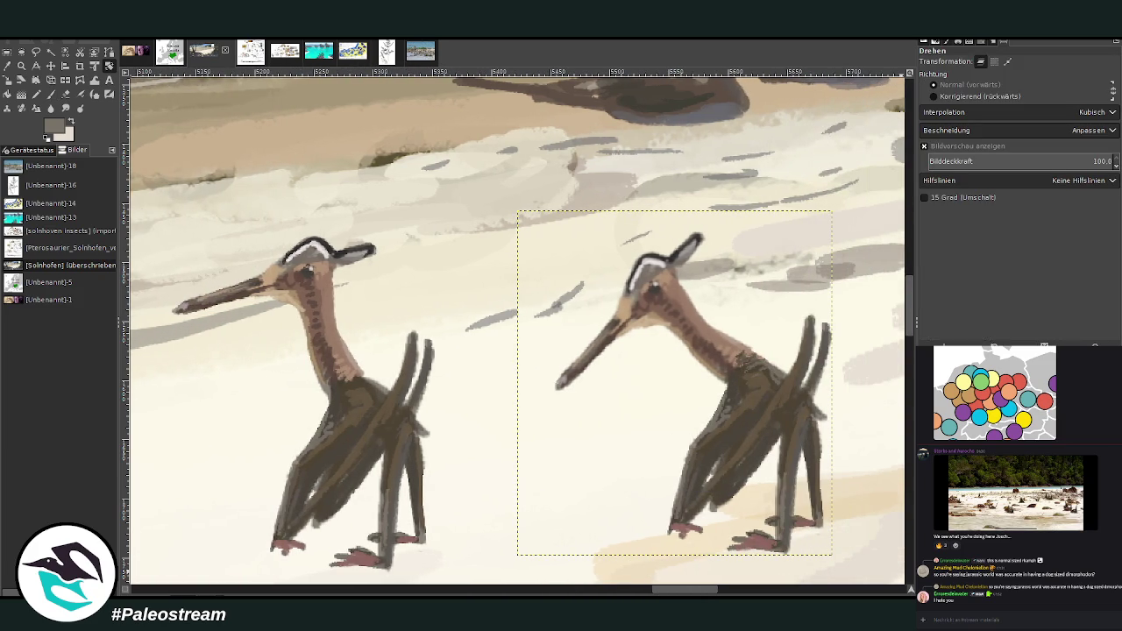
{"action": "left_click_drag", "start_coordinate": [798, 447], "coordinate": [804, 456]}
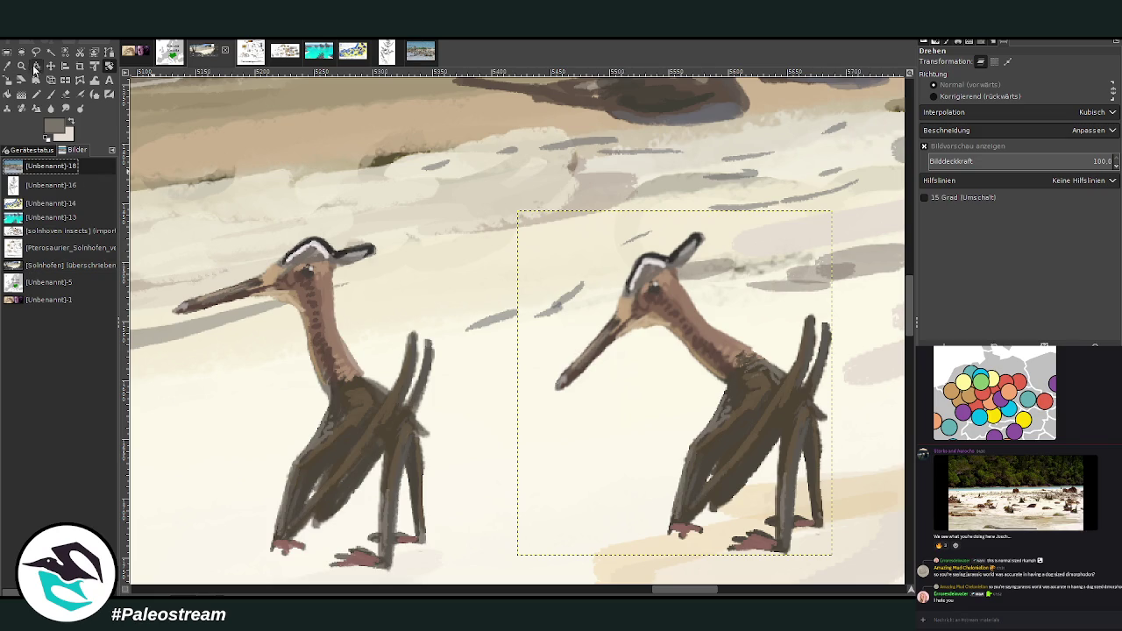
{"action": "left_click", "coordinate": [50, 66]}
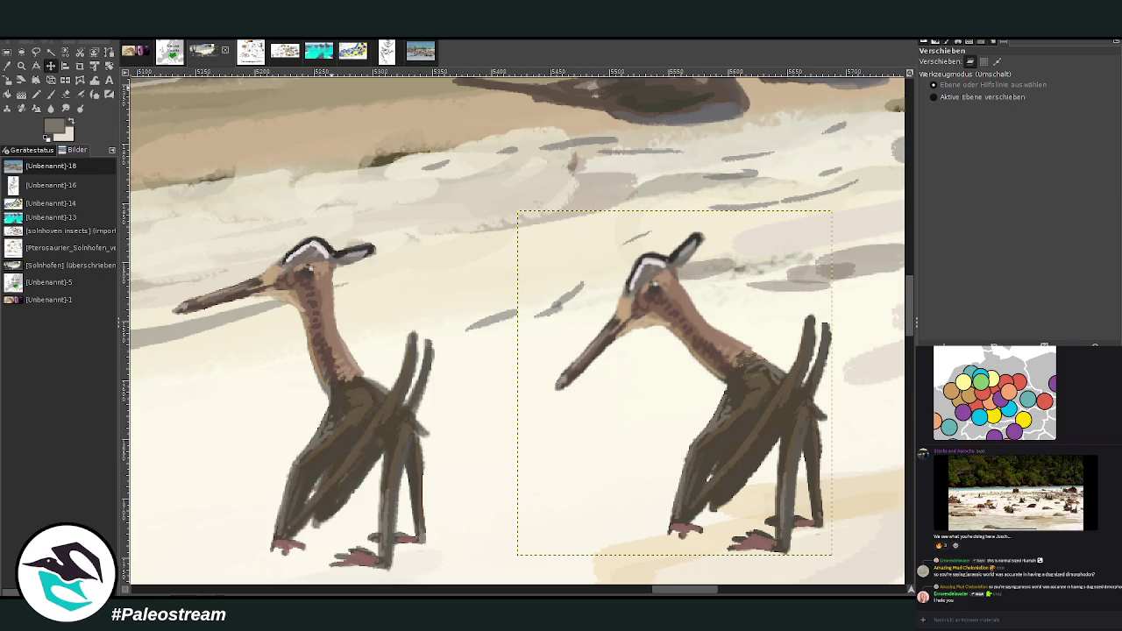
{"action": "left_click", "coordinate": [70, 264]}
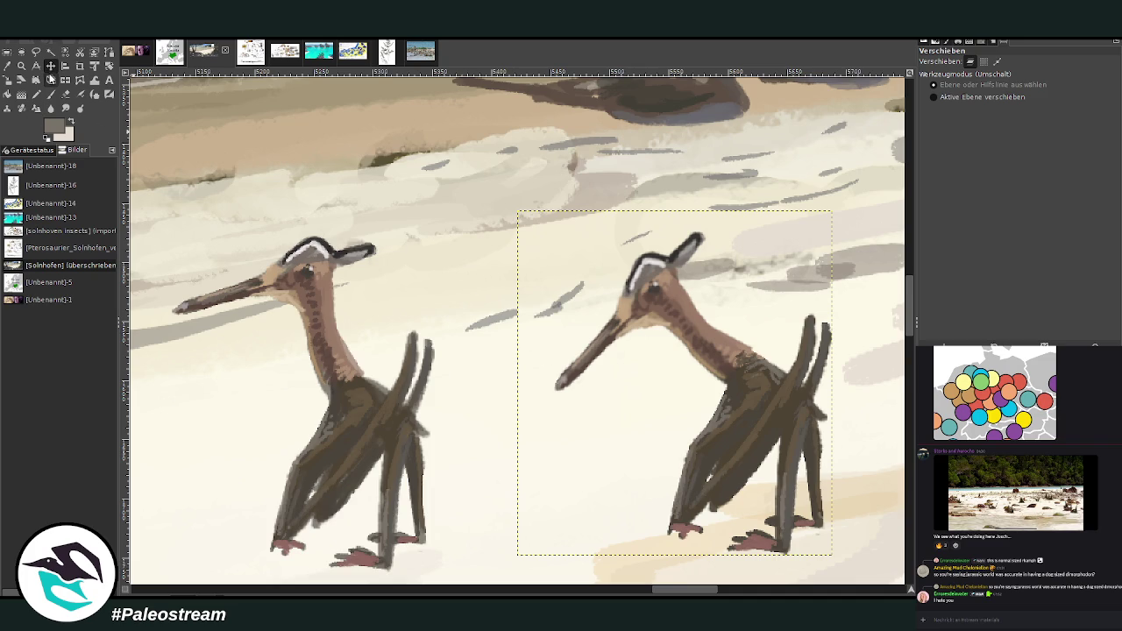
{"action": "key", "text": "ctrl+z"}
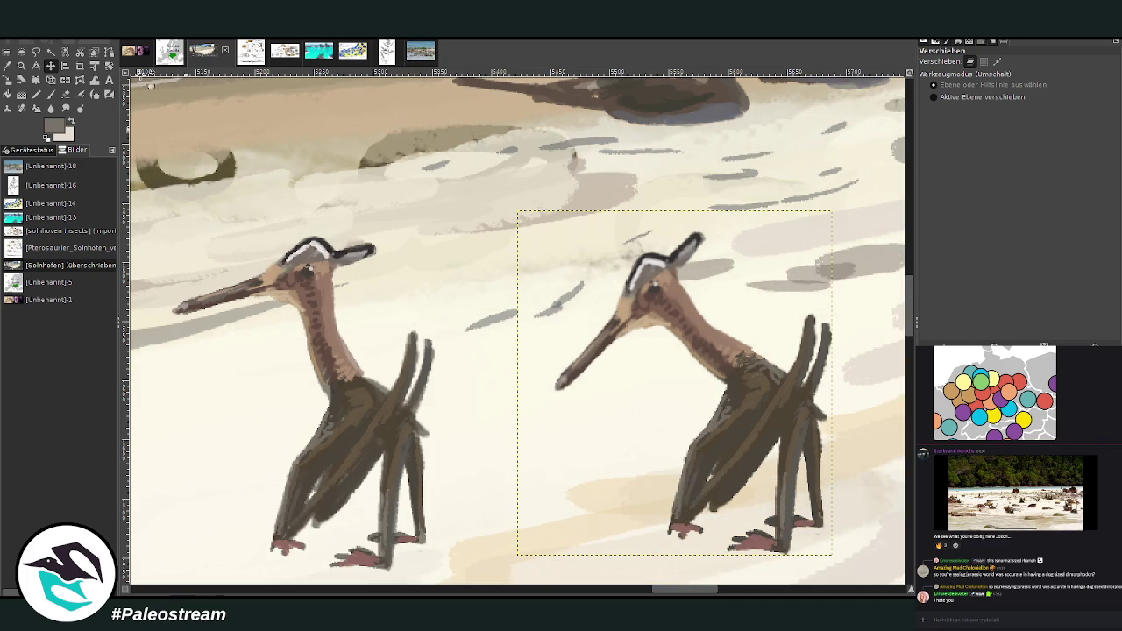
{"action": "key", "text": "ctrl+y"}
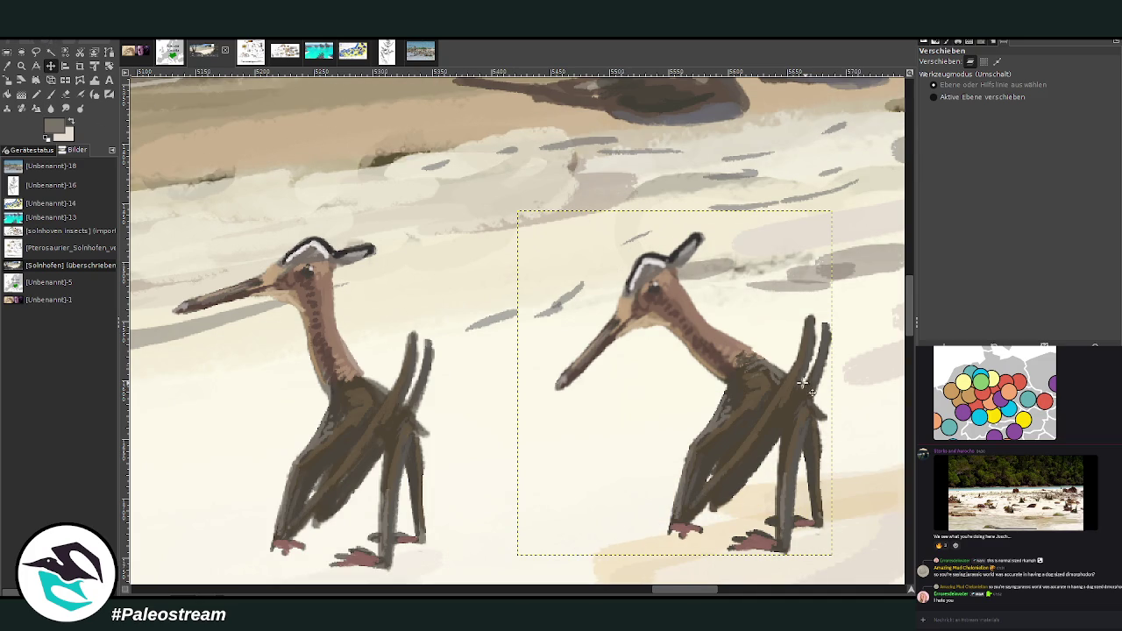
Step: Drag the duplicate pterosaurs so three birds stand in a row on the sand
{"action": "left_click_drag", "start_coordinate": [802, 383], "coordinate": [667, 370]}
{"action": "left_click_drag", "start_coordinate": [787, 395], "coordinate": [844, 309]}
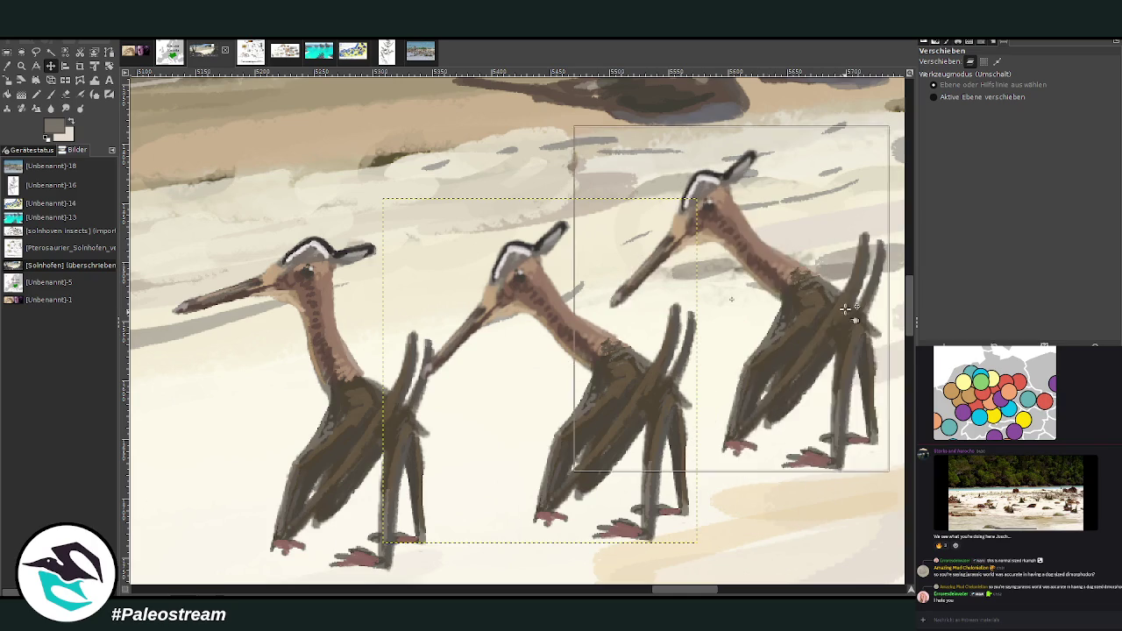
{"action": "left_click_drag", "start_coordinate": [609, 373], "coordinate": [624, 350]}
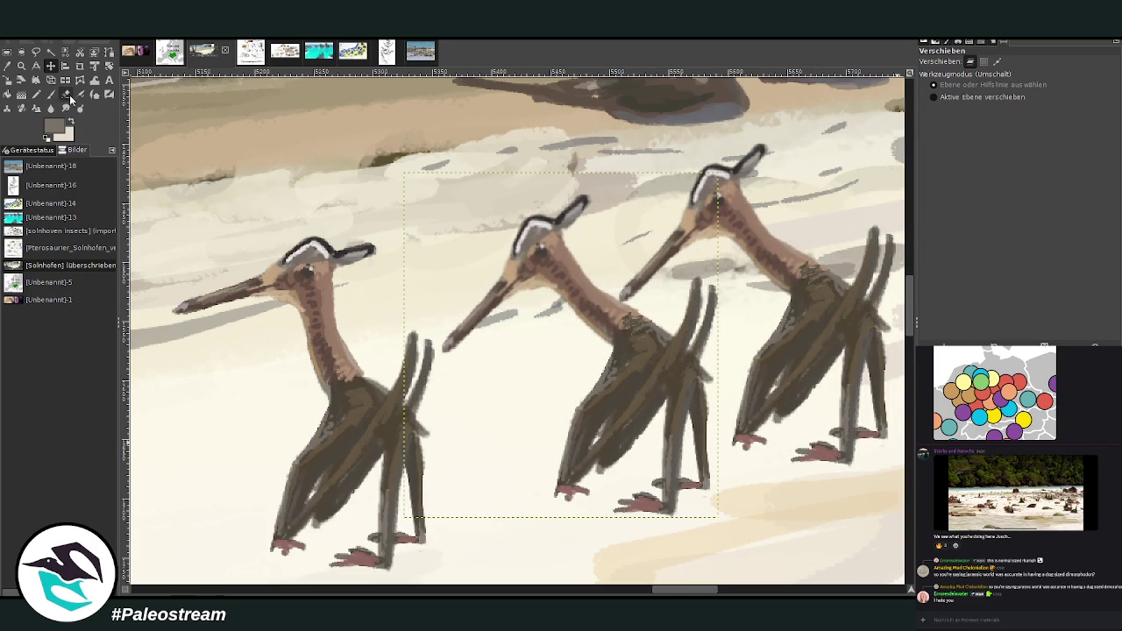
Step: Erase along the middle pterosaur's lower beak edge to clean it up
{"action": "left_click", "coordinate": [52, 94]}
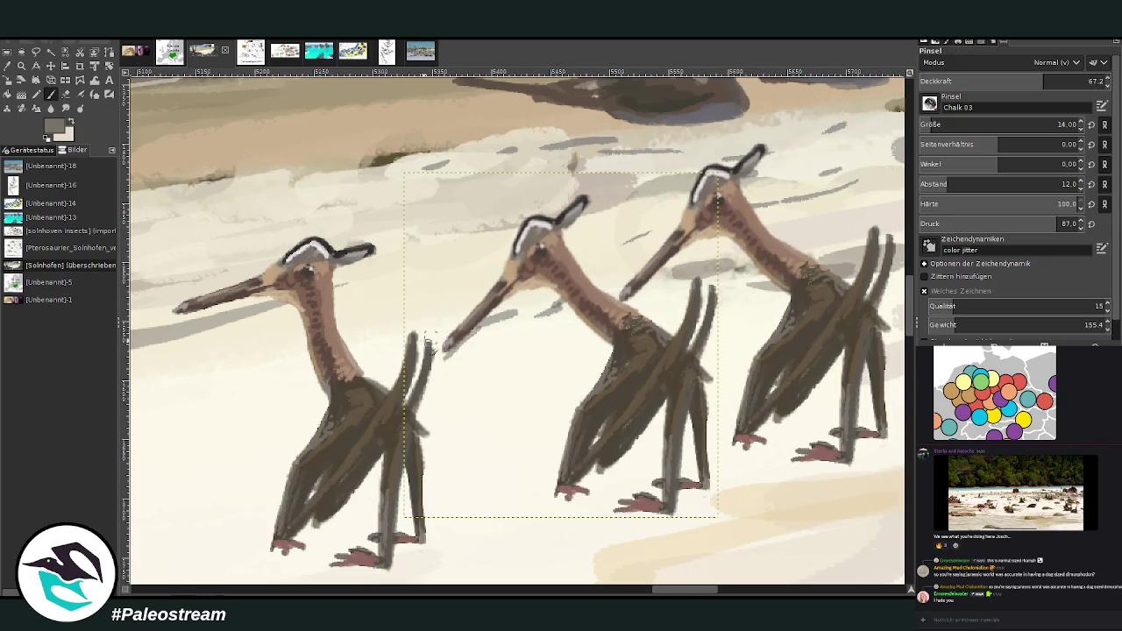
{"action": "key", "text": "shift+e"}
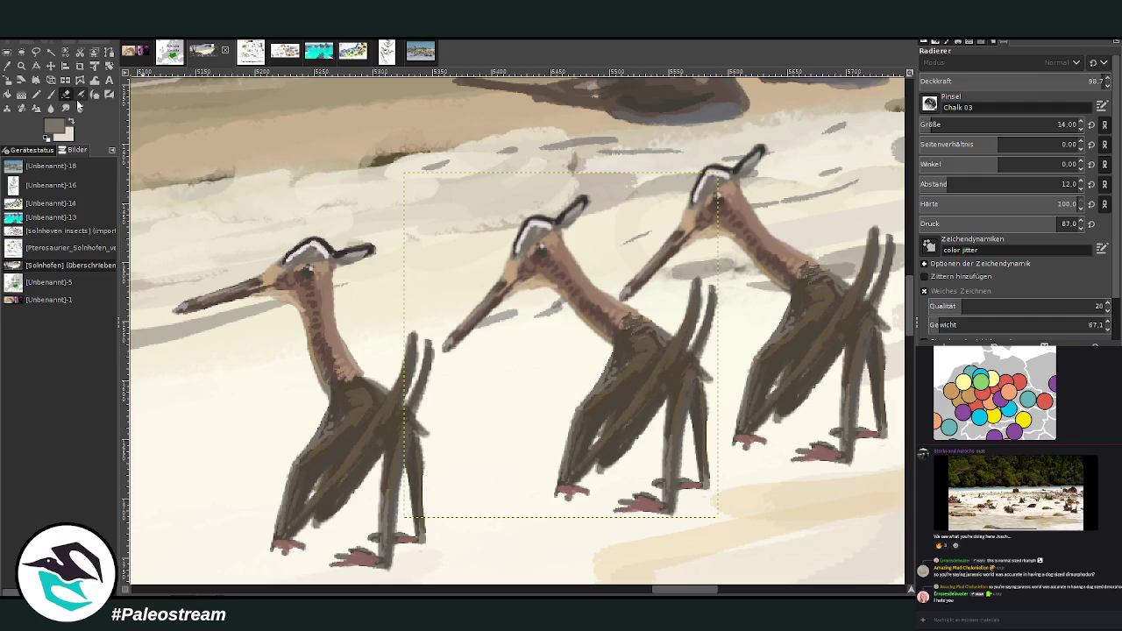
{"action": "left_click_drag", "start_coordinate": [456, 354], "coordinate": [507, 291]}
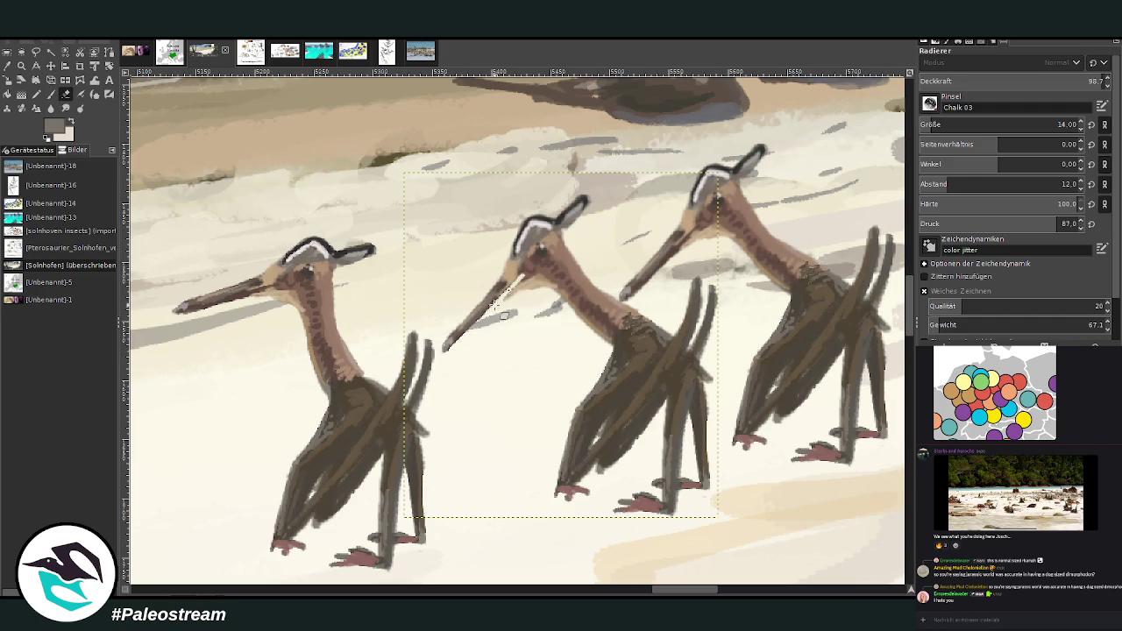
{"action": "mouse_move", "coordinate": [506, 291]}
{"action": "left_mouse_down"}
{"action": "mouse_move", "coordinate": [534, 267]}
{"action": "mouse_move", "coordinate": [464, 351]}
{"action": "mouse_move", "coordinate": [467, 328]}
{"action": "left_mouse_up"}
Step: Paint a dark brown lower jaw down from the throat at 84.2 opacity
{"action": "key", "text": "o"}
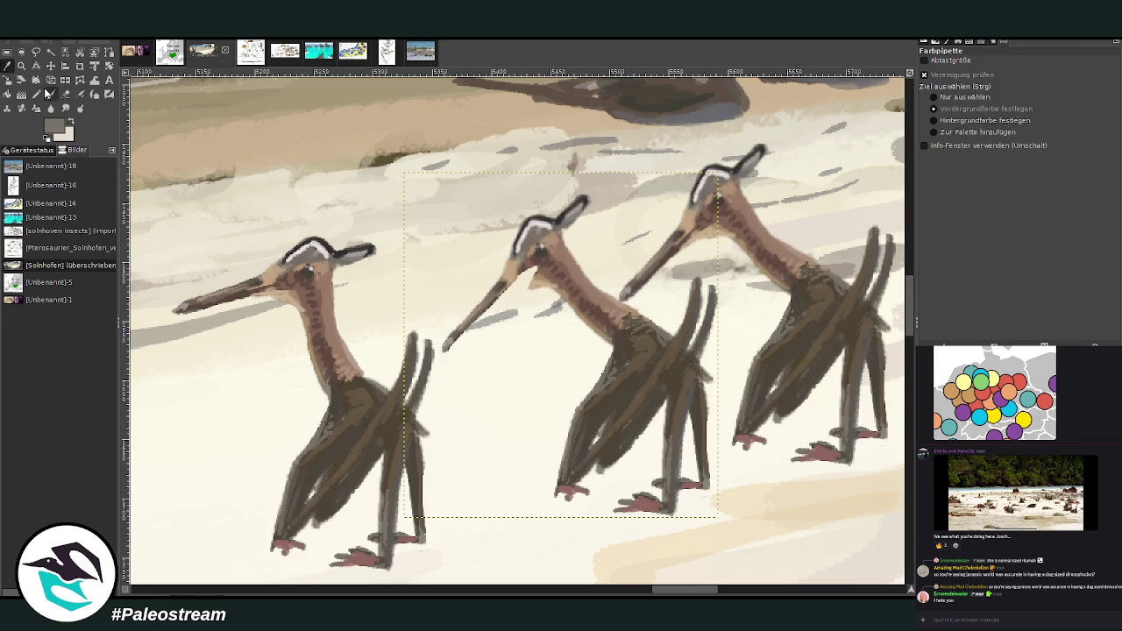
{"action": "left_click", "coordinate": [236, 296]}
{"action": "key", "text": "p"}
{"action": "mouse_move", "coordinate": [526, 273]}
{"action": "left_mouse_down"}
{"action": "mouse_move", "coordinate": [498, 299]}
{"action": "mouse_move", "coordinate": [532, 282]}
{"action": "mouse_move", "coordinate": [510, 328]}
{"action": "left_mouse_up"}
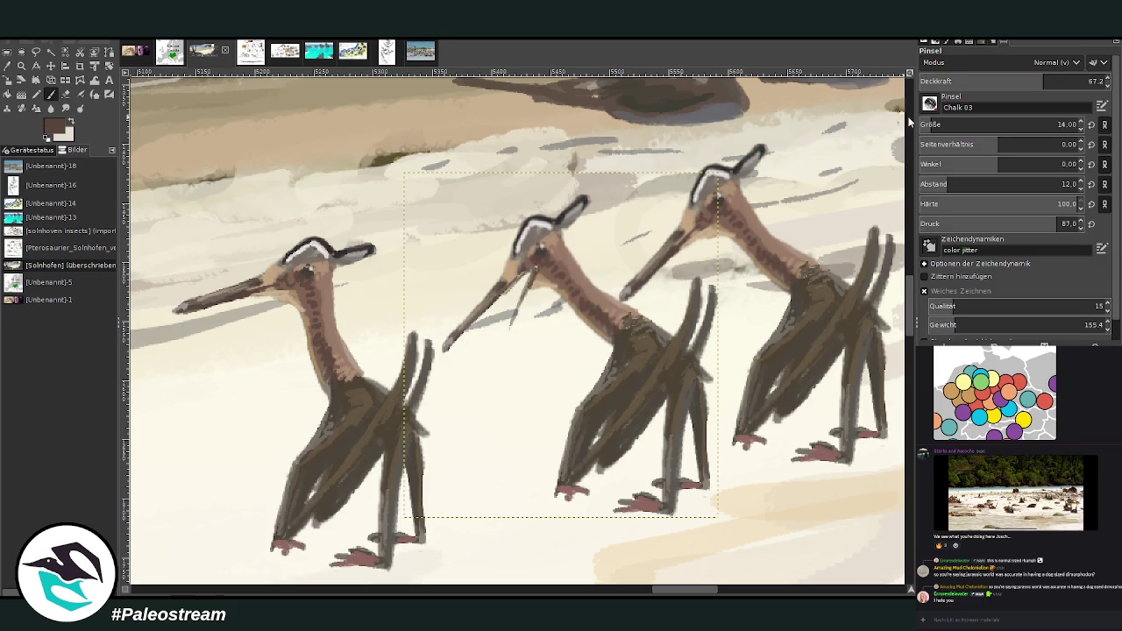
{"action": "left_click", "coordinate": [1076, 81]}
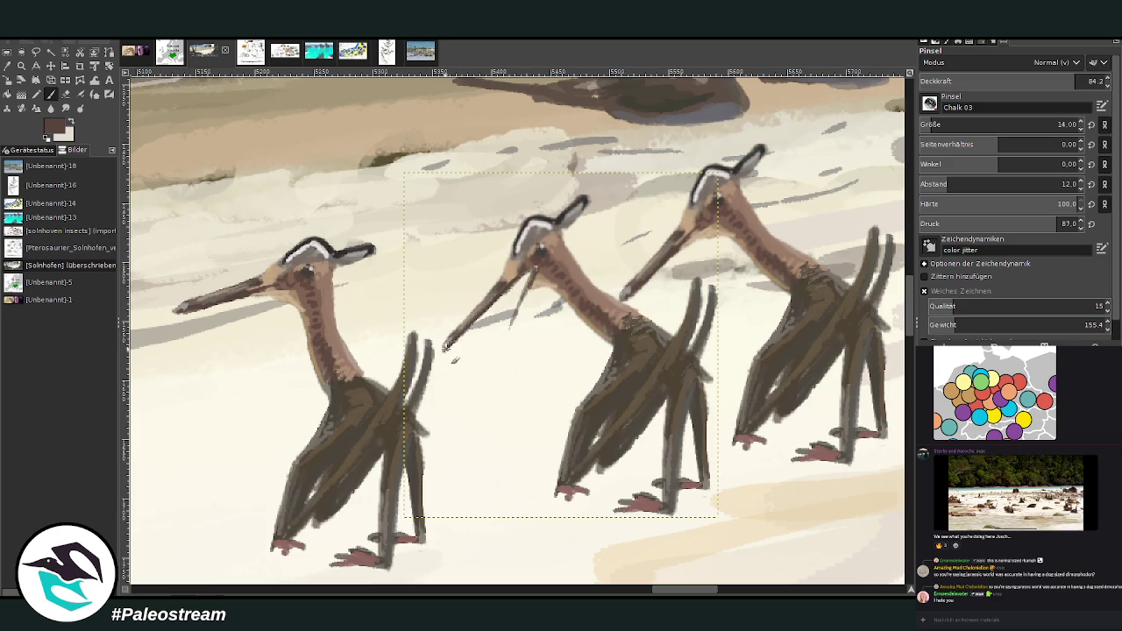
{"action": "left_click_drag", "start_coordinate": [533, 267], "coordinate": [499, 368]}
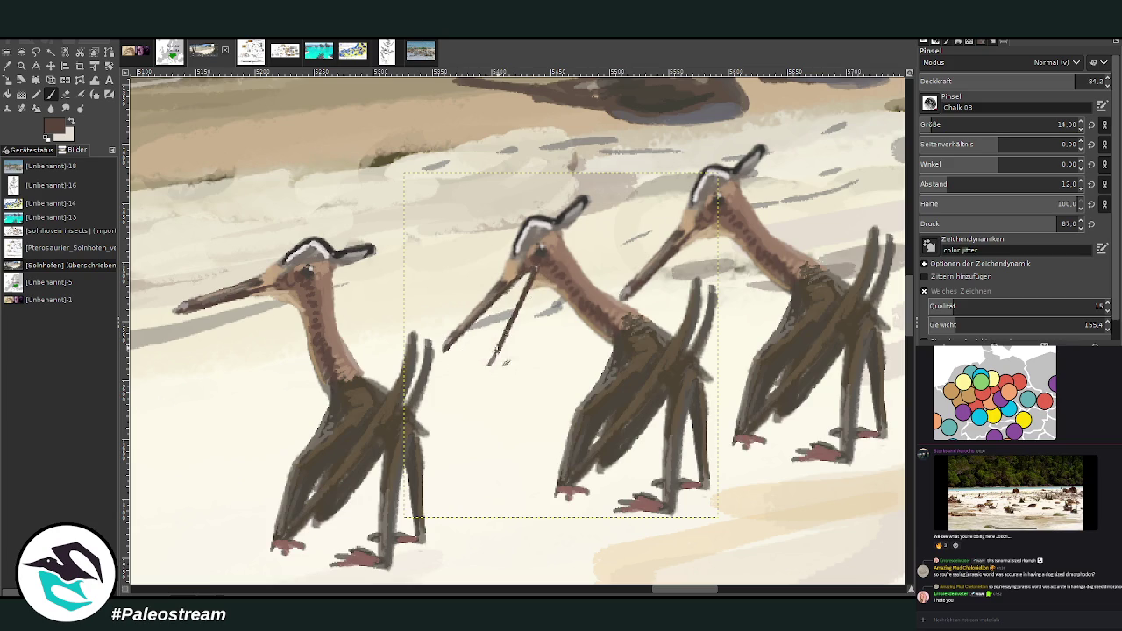
{"action": "mouse_move", "coordinate": [508, 319]}
{"action": "left_mouse_down"}
{"action": "mouse_move", "coordinate": [484, 375]}
{"action": "mouse_move", "coordinate": [534, 283]}
{"action": "left_mouse_up"}
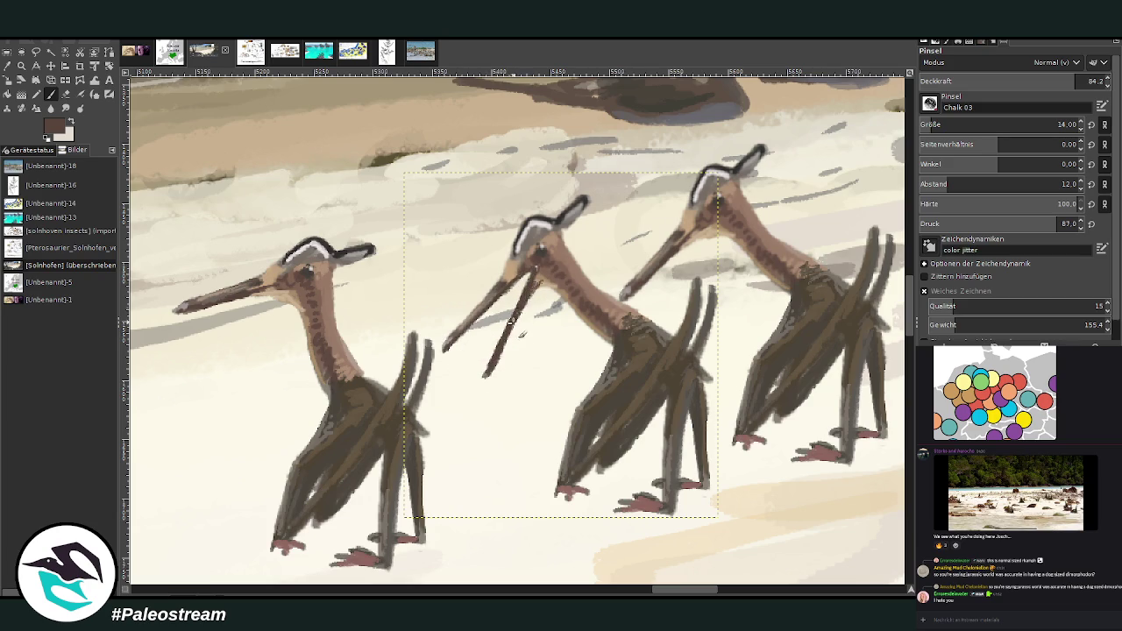
{"action": "mouse_move", "coordinate": [512, 346]}
{"action": "left_mouse_down"}
{"action": "mouse_move", "coordinate": [532, 289]}
{"action": "mouse_move", "coordinate": [488, 352]}
{"action": "left_mouse_up"}
{"action": "left_click", "coordinate": [288, 297], "text": "ctrl"}
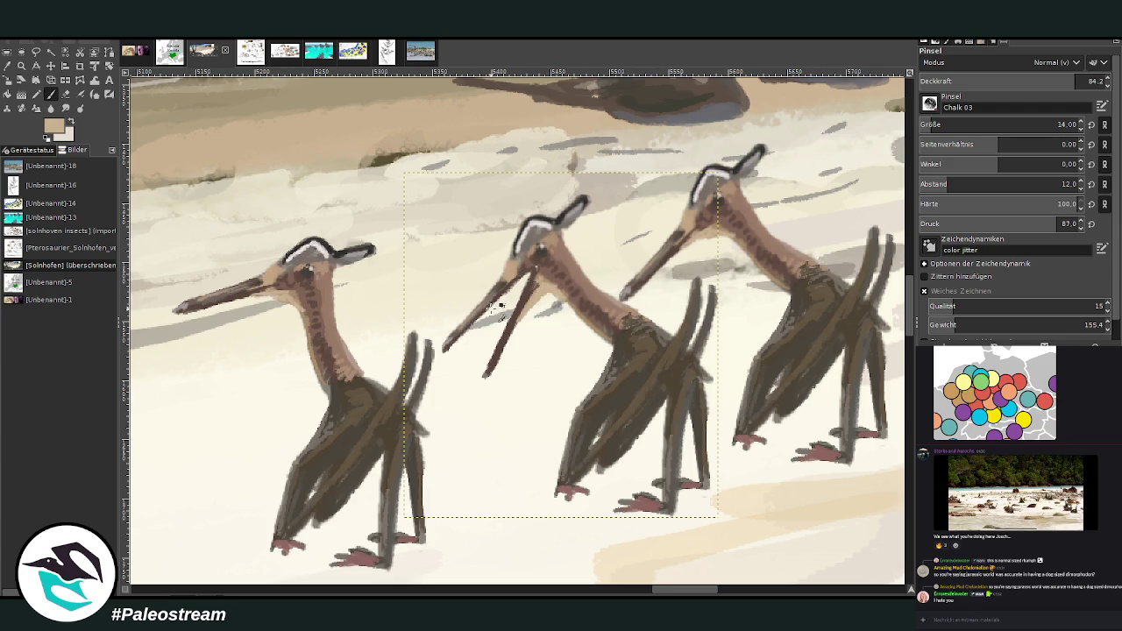
{"action": "left_click", "coordinate": [492, 305], "text": "ctrl"}
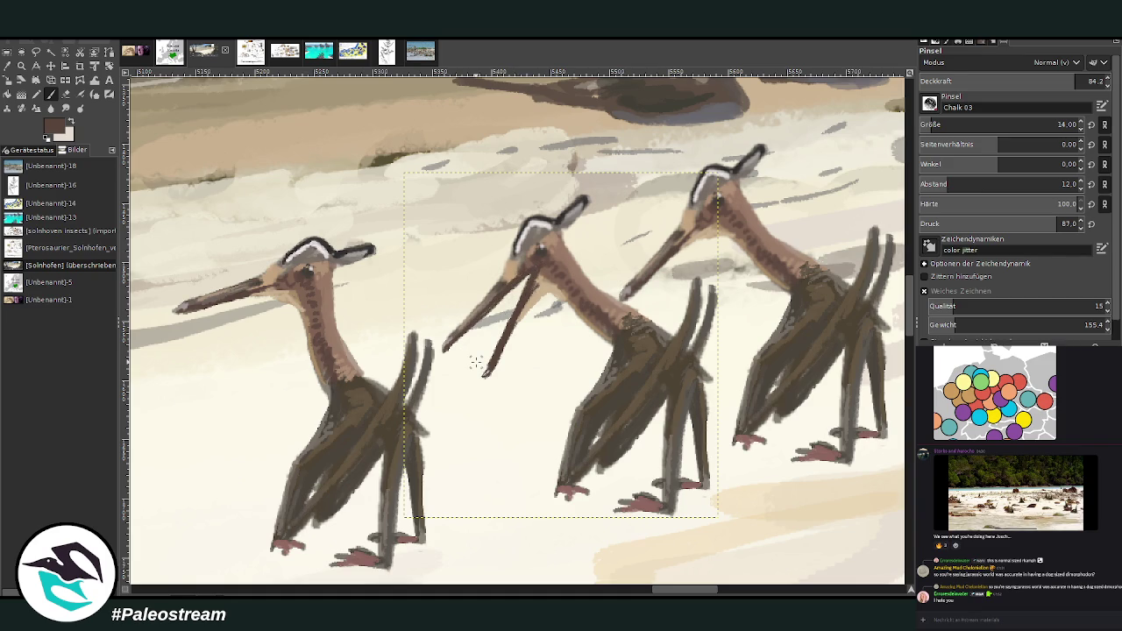
Step: Zoom in on the three pterosaurs and shift the left pterosaur a little left
{"action": "scroll", "coordinate": [476, 362], "scroll_direction": "down", "scroll_amount": 1, "text": "ctrl"}
{"action": "scroll", "coordinate": [476, 362], "scroll_direction": "down", "scroll_amount": 1, "text": "ctrl"}
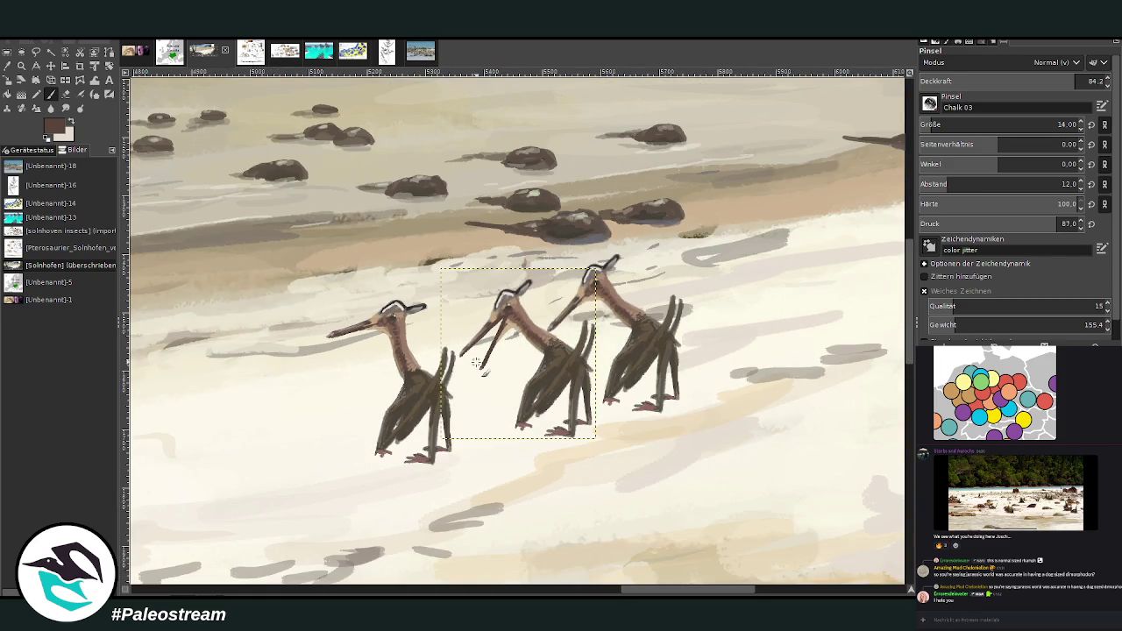
{"action": "key", "text": "z"}
{"action": "left_click_drag", "start_coordinate": [295, 207], "coordinate": [655, 529]}
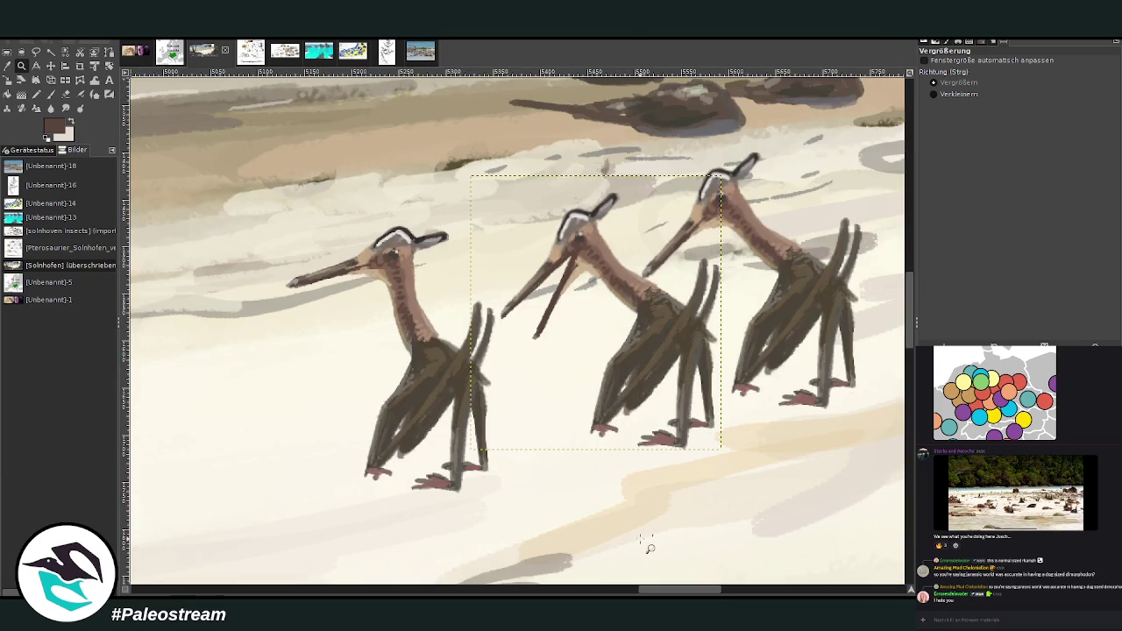
{"action": "key", "text": "Page_Down"}
{"action": "key", "text": "m"}
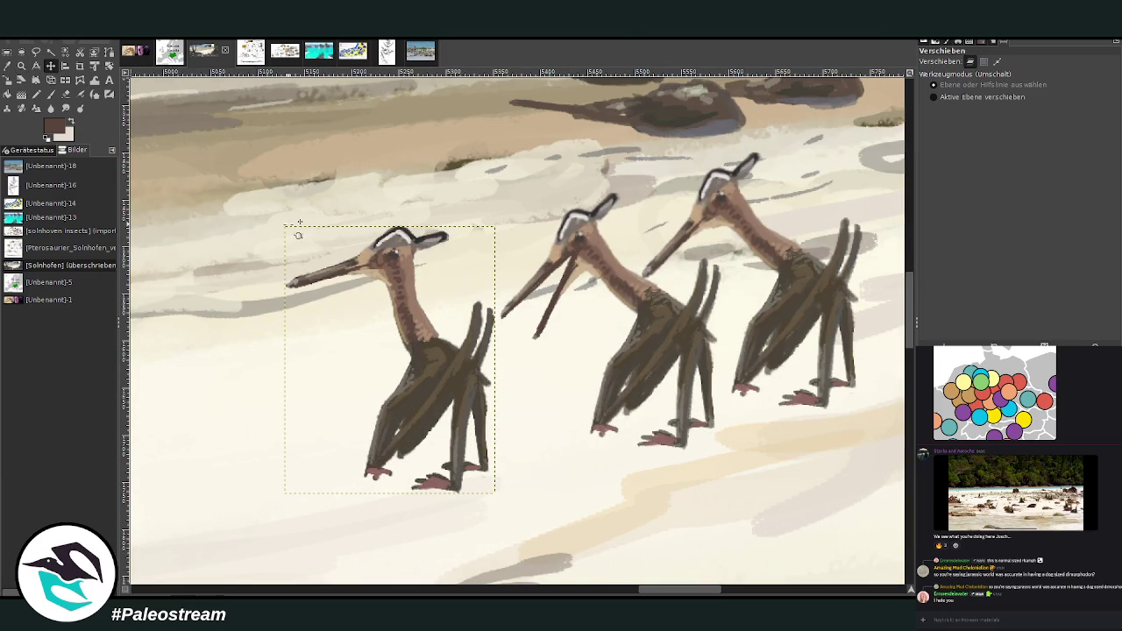
{"action": "left_click_drag", "start_coordinate": [406, 349], "coordinate": [306, 335]}
{"action": "left_click_drag", "start_coordinate": [660, 593], "coordinate": [618, 593]}
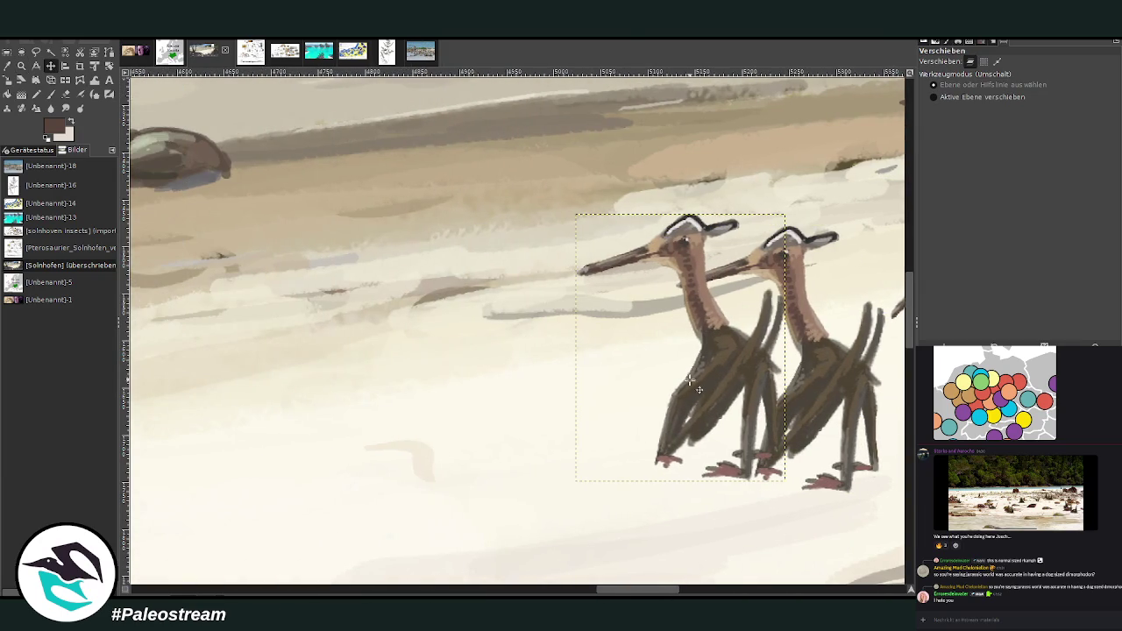
{"action": "left_click_drag", "start_coordinate": [717, 391], "coordinate": [589, 391]}
Step: Erase the tip of the left pterosaur's head crest
{"action": "key", "text": "shift+e"}
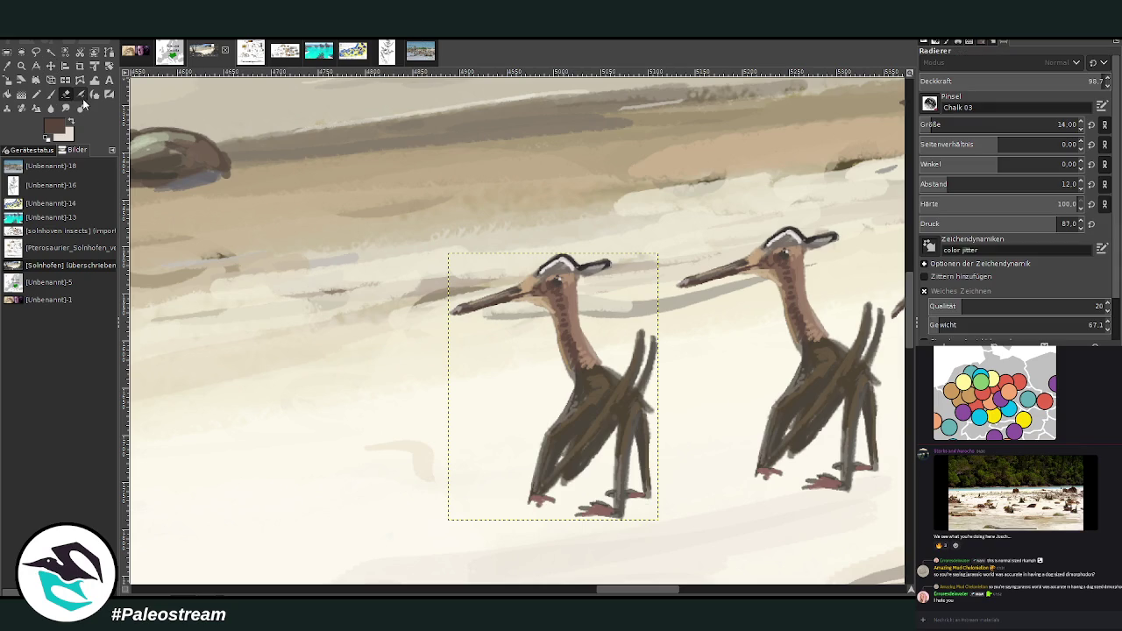
{"action": "left_click_drag", "start_coordinate": [598, 279], "coordinate": [585, 278]}
{"action": "key", "text": "o"}
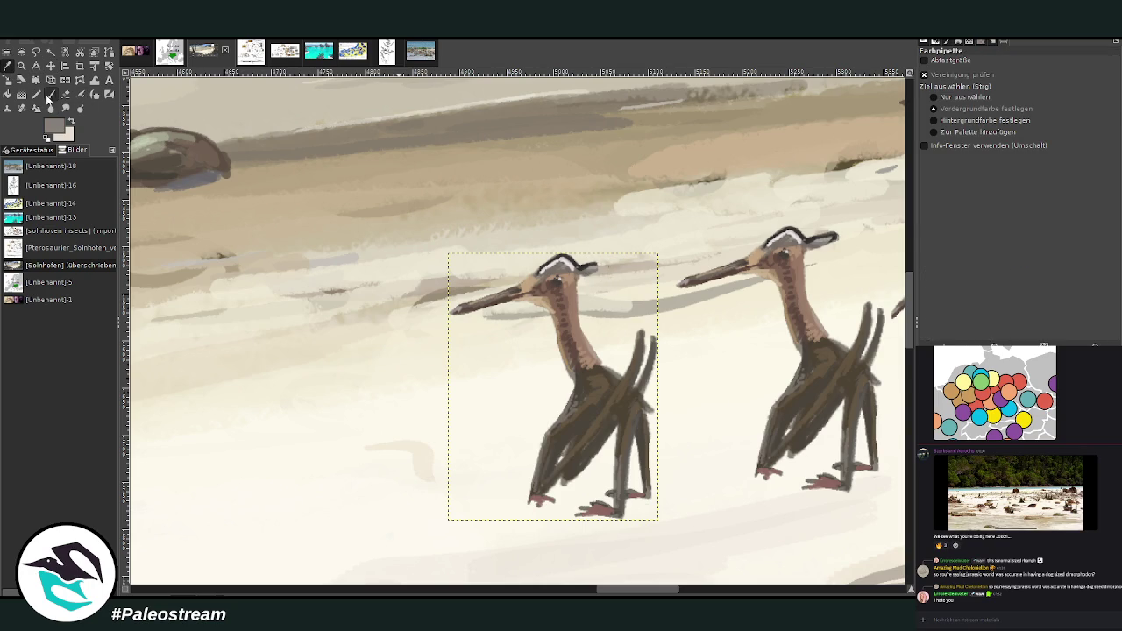
{"action": "left_click", "coordinate": [49, 96]}
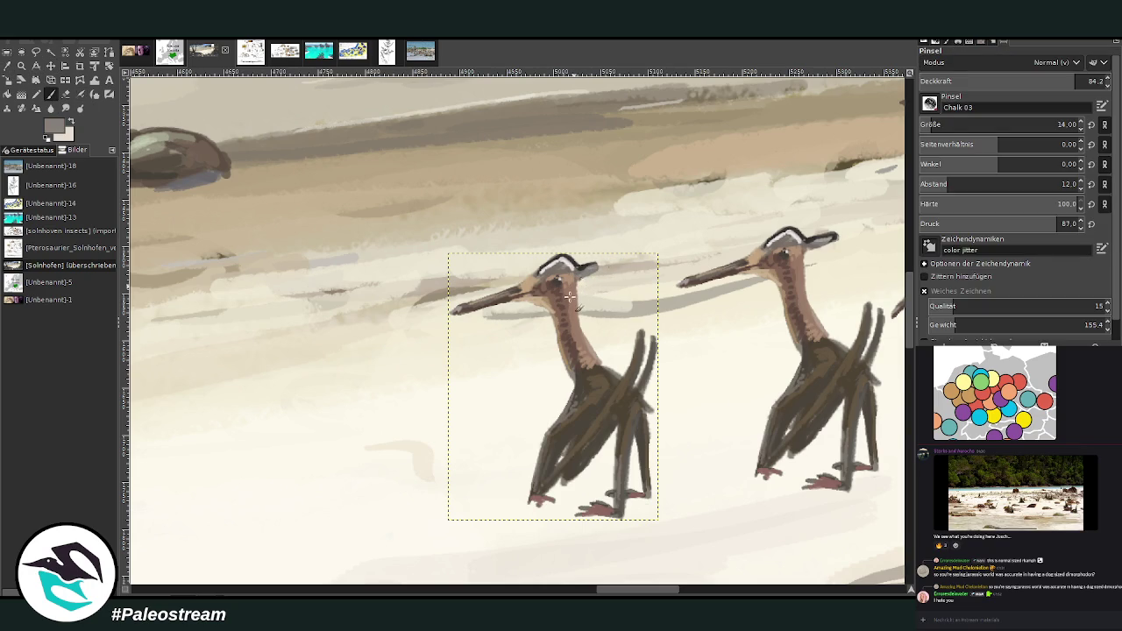
{"action": "left_click", "coordinate": [66, 93]}
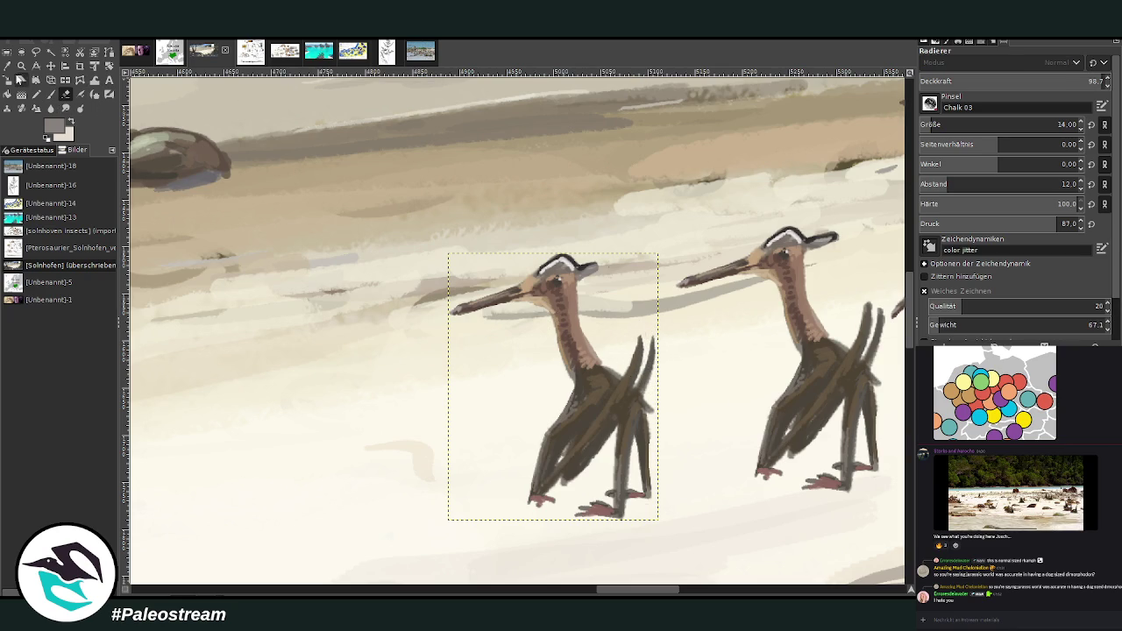
{"action": "left_click", "coordinate": [7, 65]}
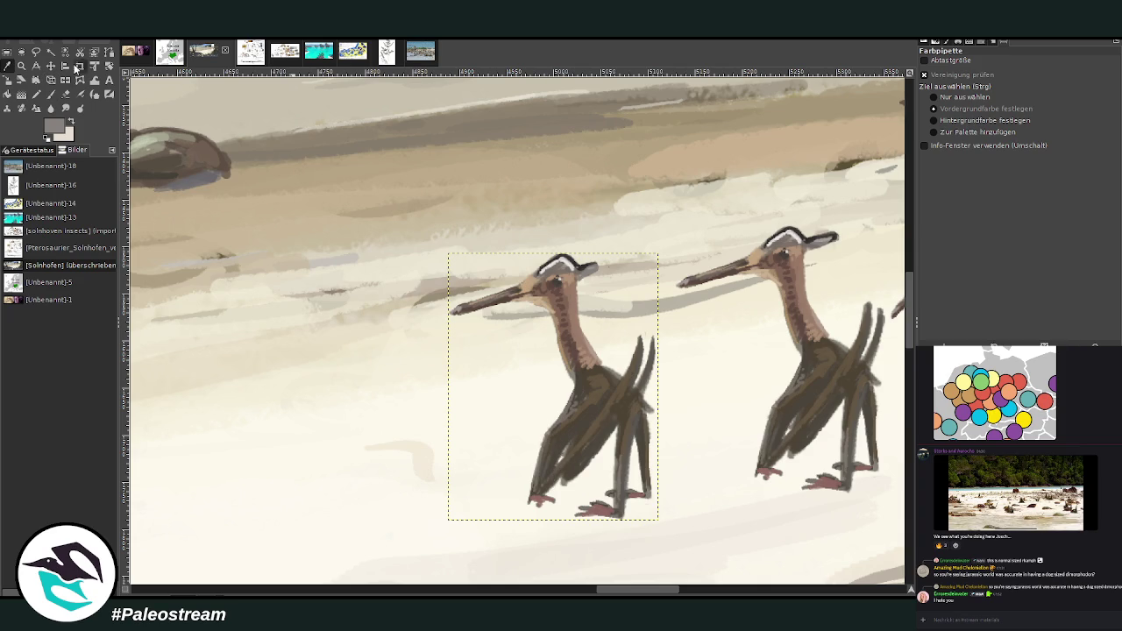
{"action": "left_click", "coordinate": [50, 94]}
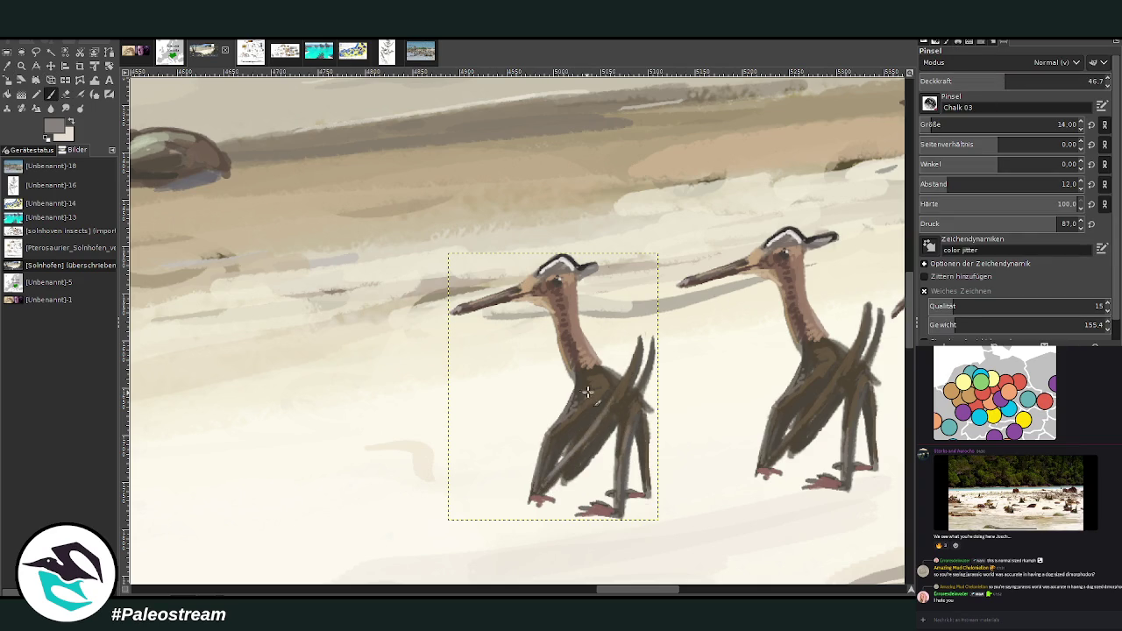
Step: Paint reddish-brown streaks on the wing and lower neck at size 11, softened with lighter grey
{"action": "left_click_drag", "start_coordinate": [587, 391], "coordinate": [570, 414]}
{"action": "left_click", "coordinate": [881, 392], "text": "ctrl"}
{"action": "left_click_drag", "start_coordinate": [960, 80], "coordinate": [1044, 81]}
{"action": "left_click", "coordinate": [1057, 125]}
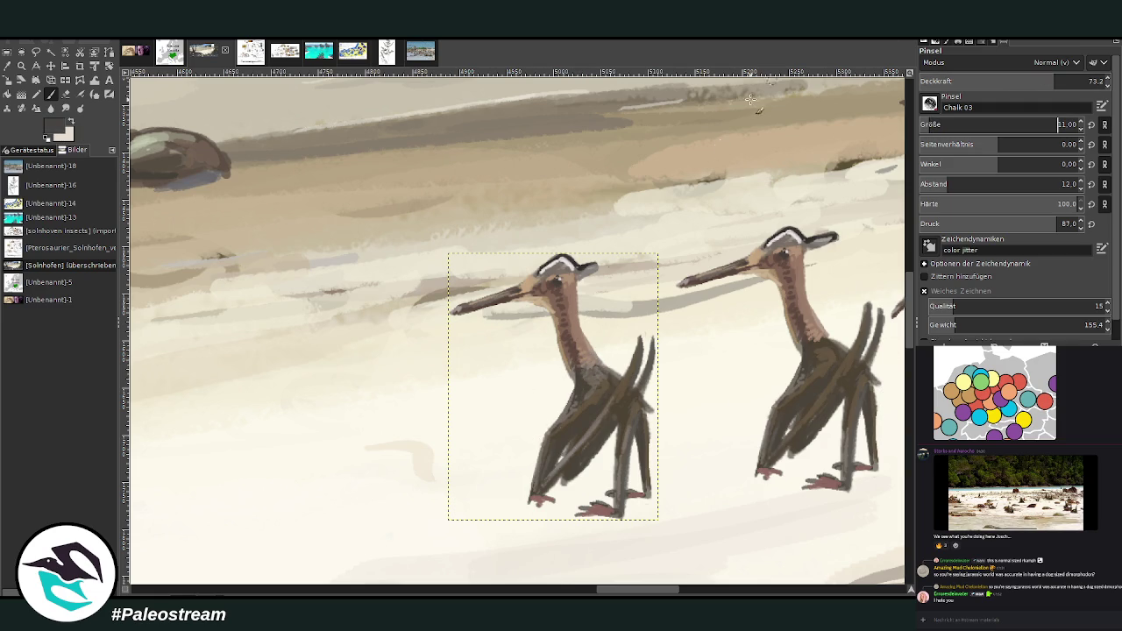
{"action": "mouse_move", "coordinate": [585, 366]}
{"action": "left_mouse_down"}
{"action": "mouse_move", "coordinate": [566, 337]}
{"action": "mouse_move", "coordinate": [571, 364]}
{"action": "left_mouse_up"}
{"action": "left_click", "coordinate": [879, 394], "text": "ctrl"}
{"action": "mouse_move", "coordinate": [567, 348]}
{"action": "left_mouse_down"}
{"action": "mouse_move", "coordinate": [584, 382]}
{"action": "mouse_move", "coordinate": [574, 369]}
{"action": "left_mouse_up"}
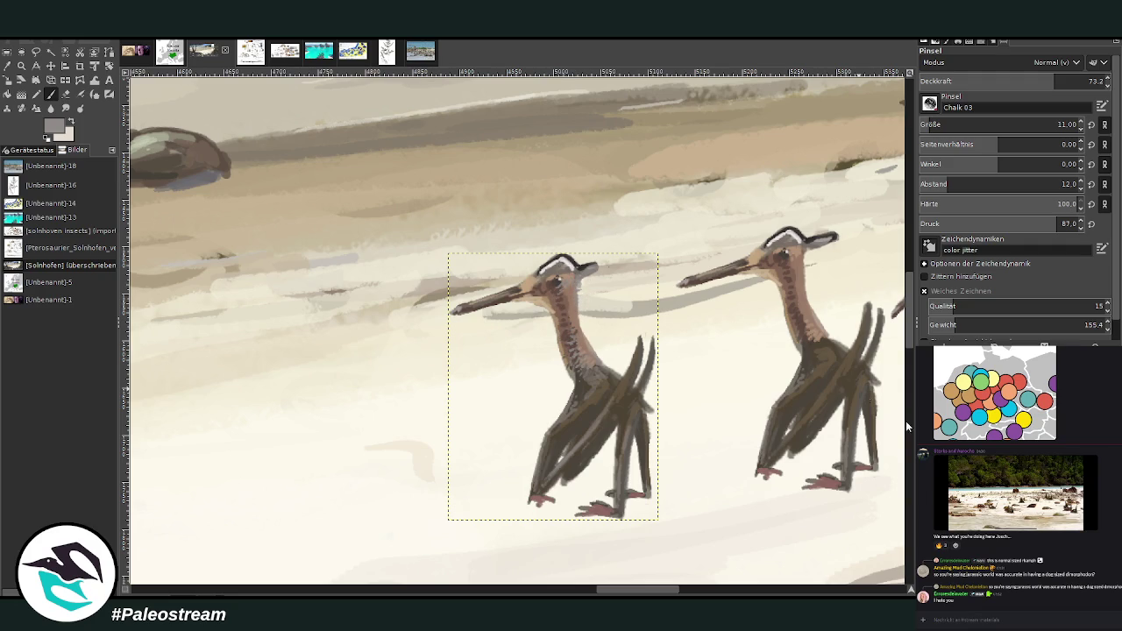
Step: Undo the last leg strokes, then shrink the pterosaur copy and place it to the left
{"action": "key", "text": "ctrl+z"}
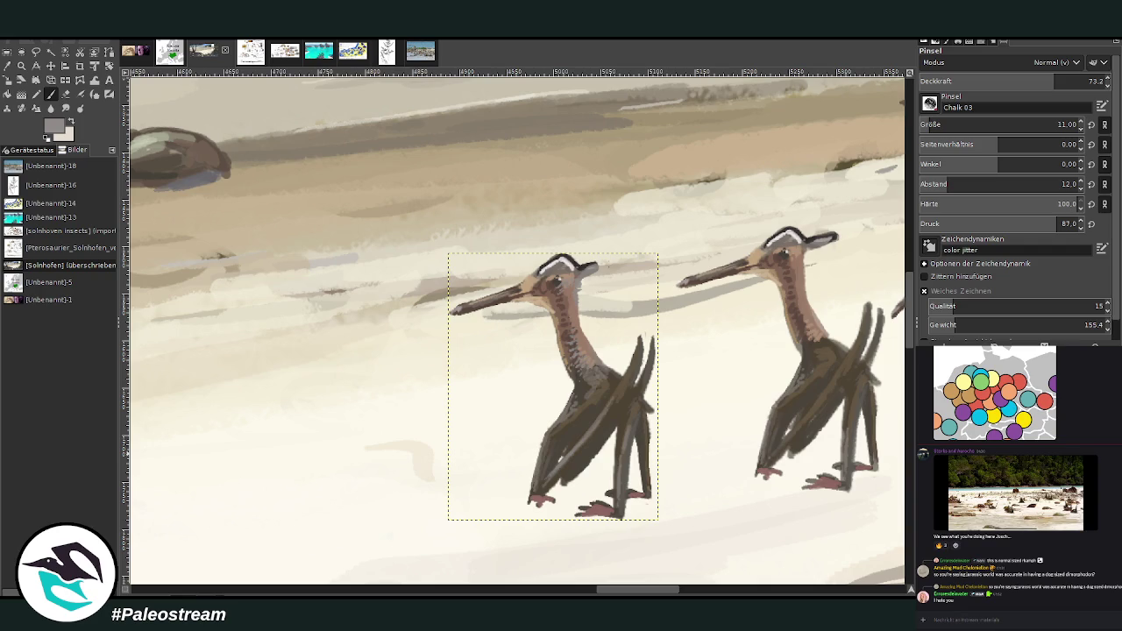
{"action": "key", "text": "shift+s"}
{"action": "left_click", "coordinate": [530, 401]}
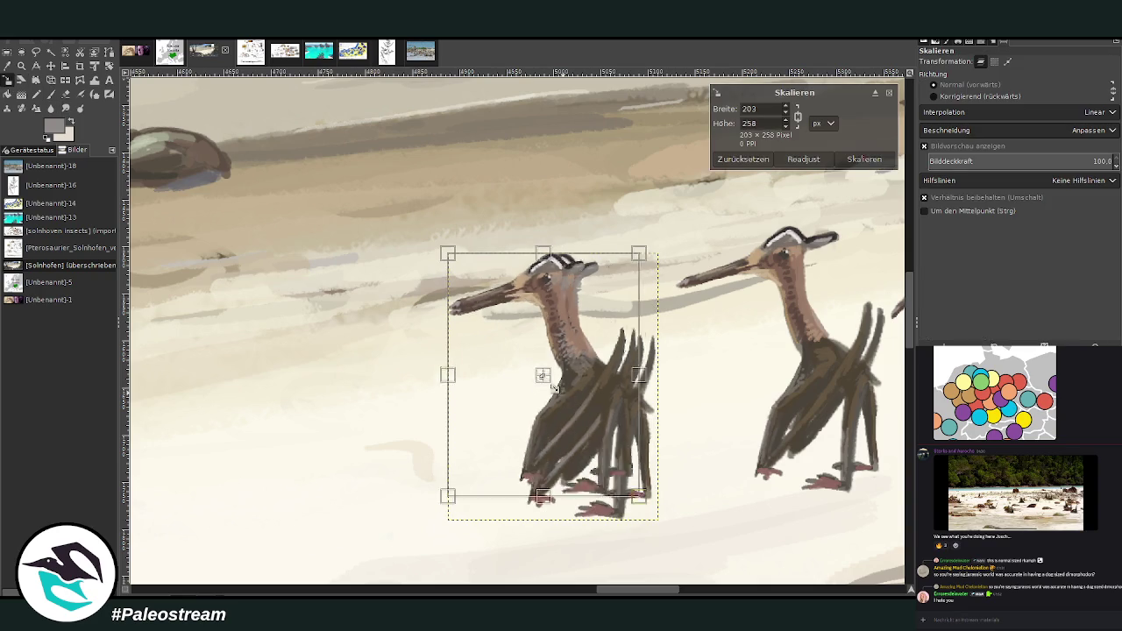
{"action": "mouse_move", "coordinate": [544, 376]}
{"action": "left_mouse_down"}
{"action": "mouse_move", "coordinate": [556, 379]}
{"action": "mouse_move", "coordinate": [457, 332]}
{"action": "left_mouse_up"}
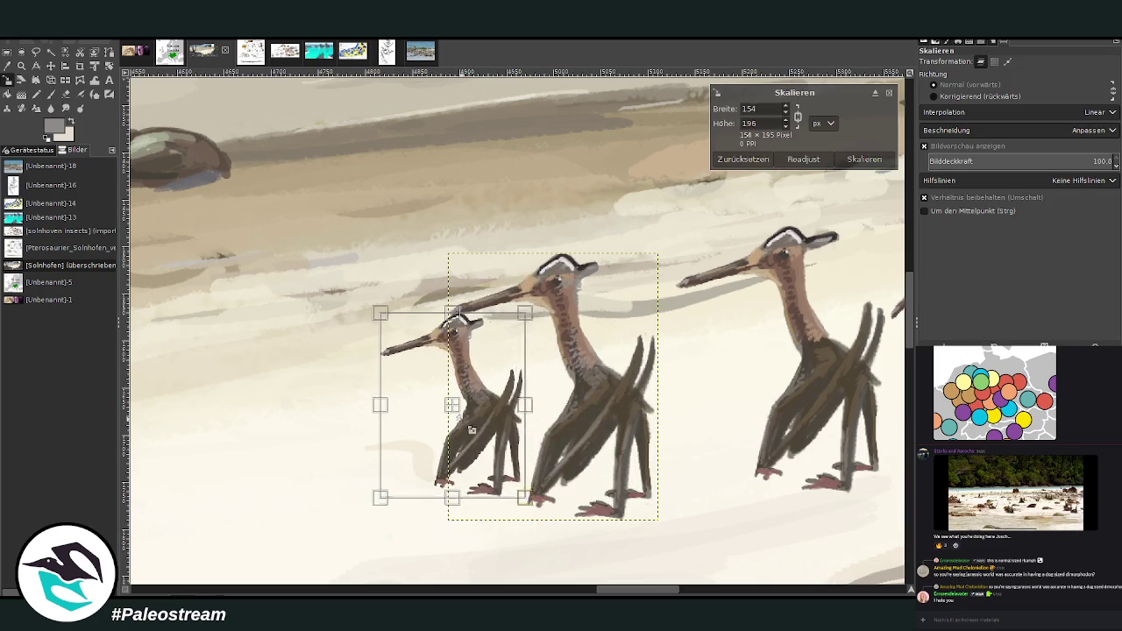
{"action": "key", "text": "Return"}
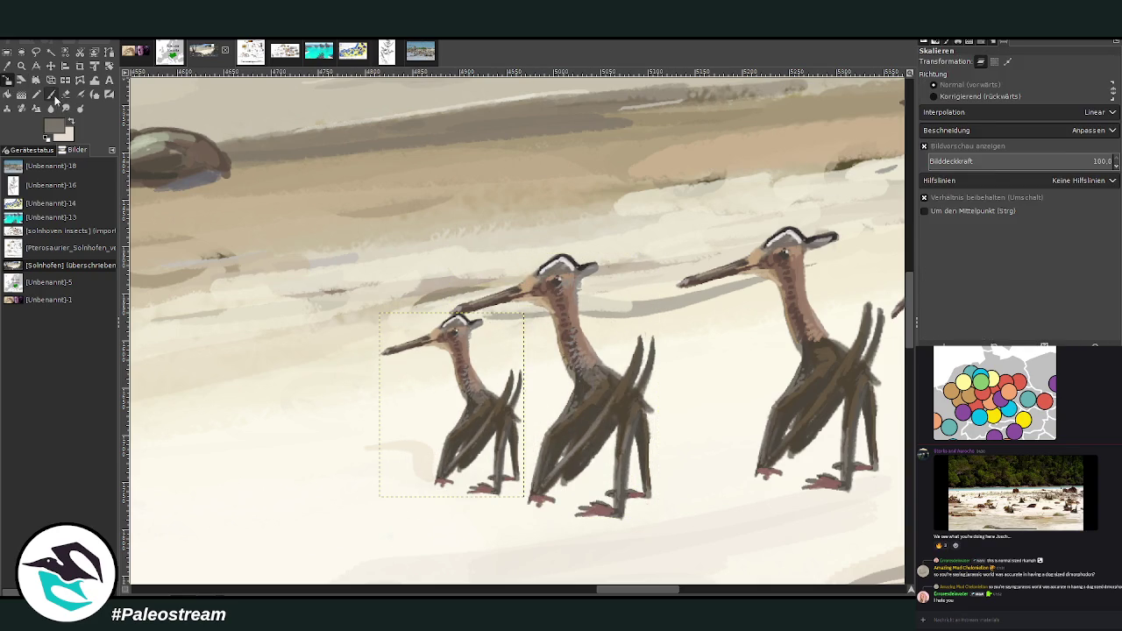
Step: Erase the small pterosaur's white crest and pick tan and beige for repainting its head
{"action": "key", "text": "shift+e"}
{"action": "left_click_drag", "start_coordinate": [449, 323], "coordinate": [476, 325]}
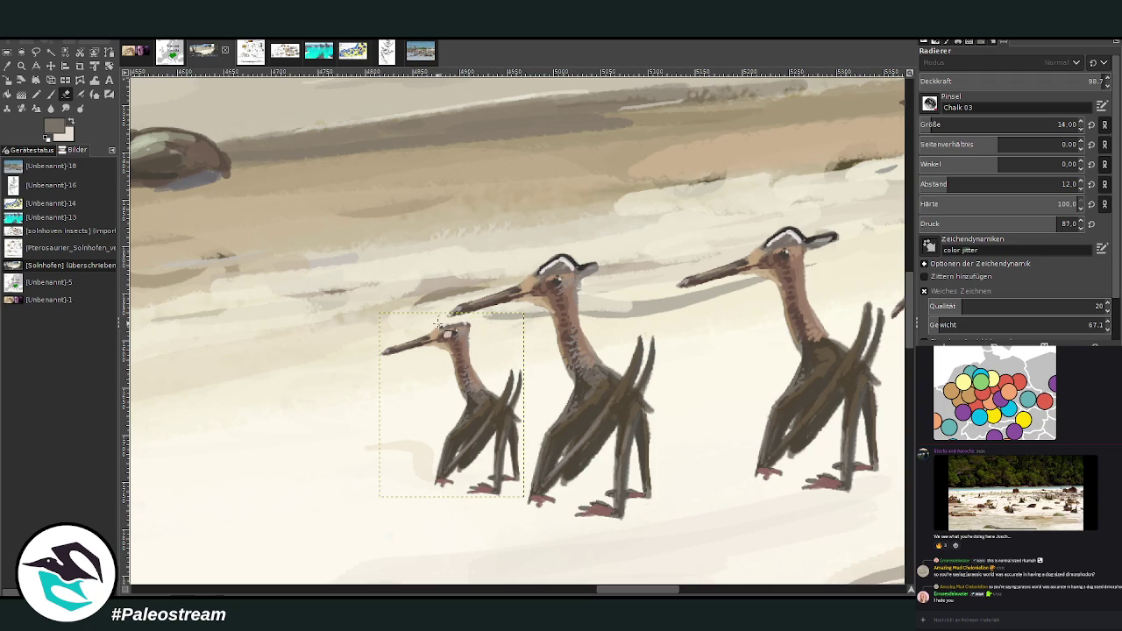
{"action": "left_click", "coordinate": [95, 80]}
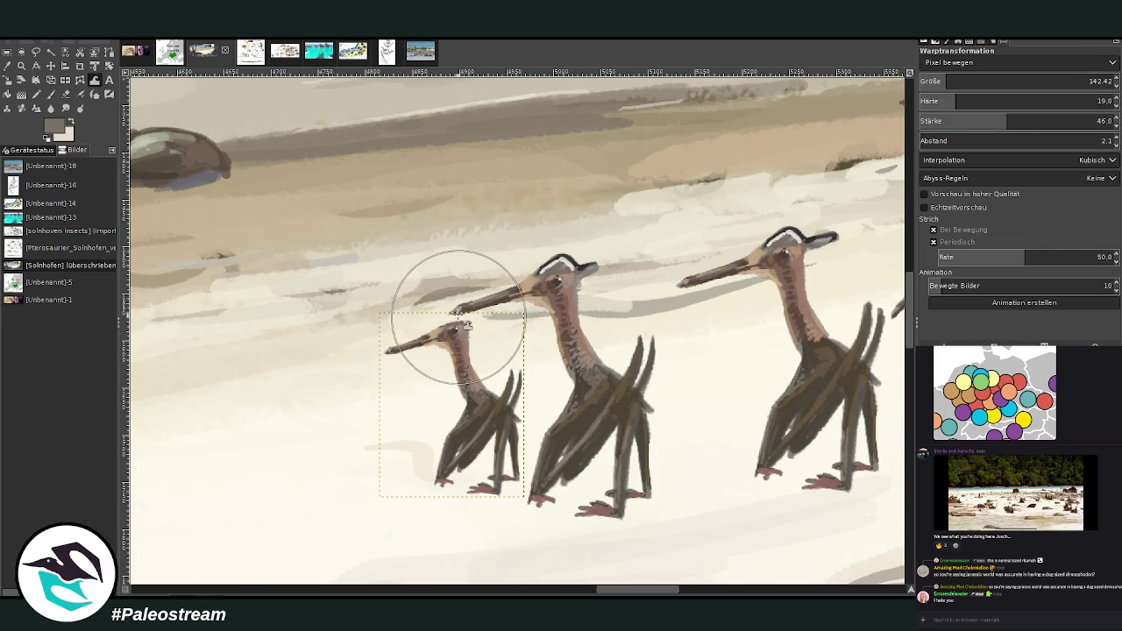
{"action": "key", "text": "o"}
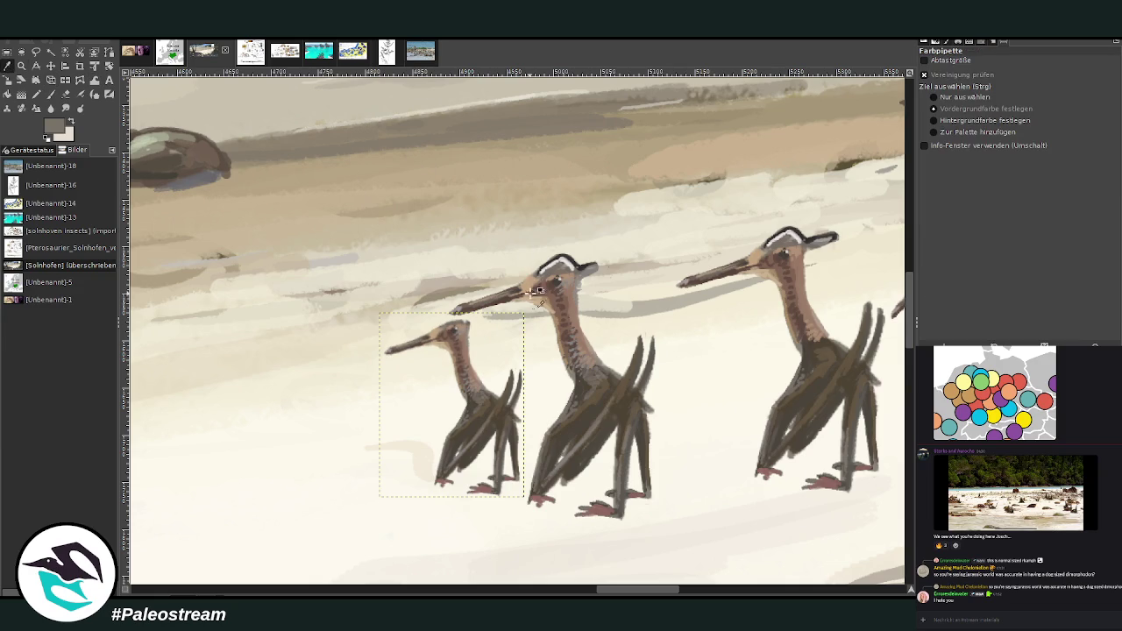
{"action": "left_click", "coordinate": [539, 290]}
{"action": "left_click", "coordinate": [50, 94]}
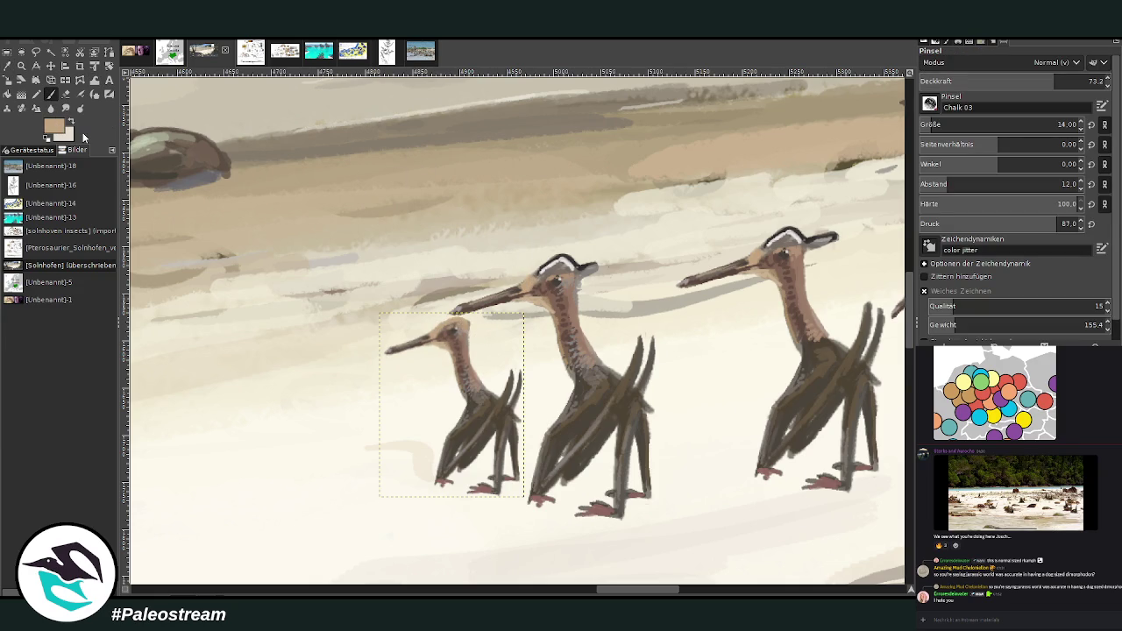
{"action": "left_click", "coordinate": [890, 354], "text": "ctrl"}
Step: Lighten the small bird's head, set it beside the larger one, and nudge the middle pterosaur left
{"action": "left_click_drag", "start_coordinate": [421, 337], "coordinate": [447, 321]}
{"action": "left_click", "coordinate": [50, 65]}
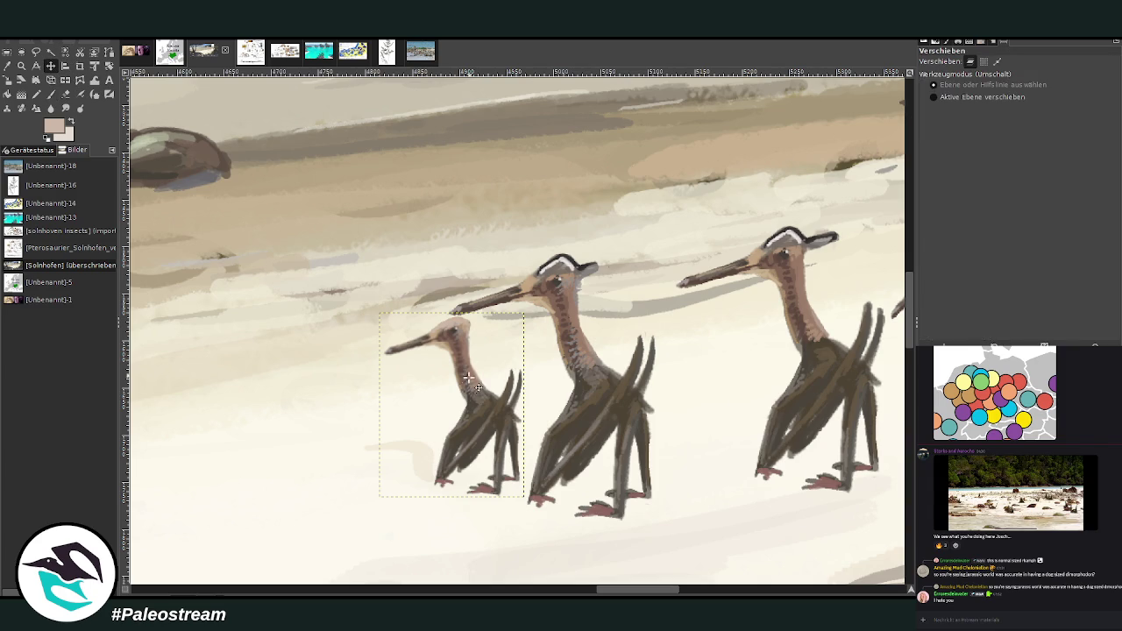
{"action": "mouse_move", "coordinate": [473, 396]}
{"action": "left_mouse_down"}
{"action": "mouse_move", "coordinate": [686, 373]}
{"action": "mouse_move", "coordinate": [690, 382]}
{"action": "mouse_move", "coordinate": [497, 442]}
{"action": "left_mouse_up"}
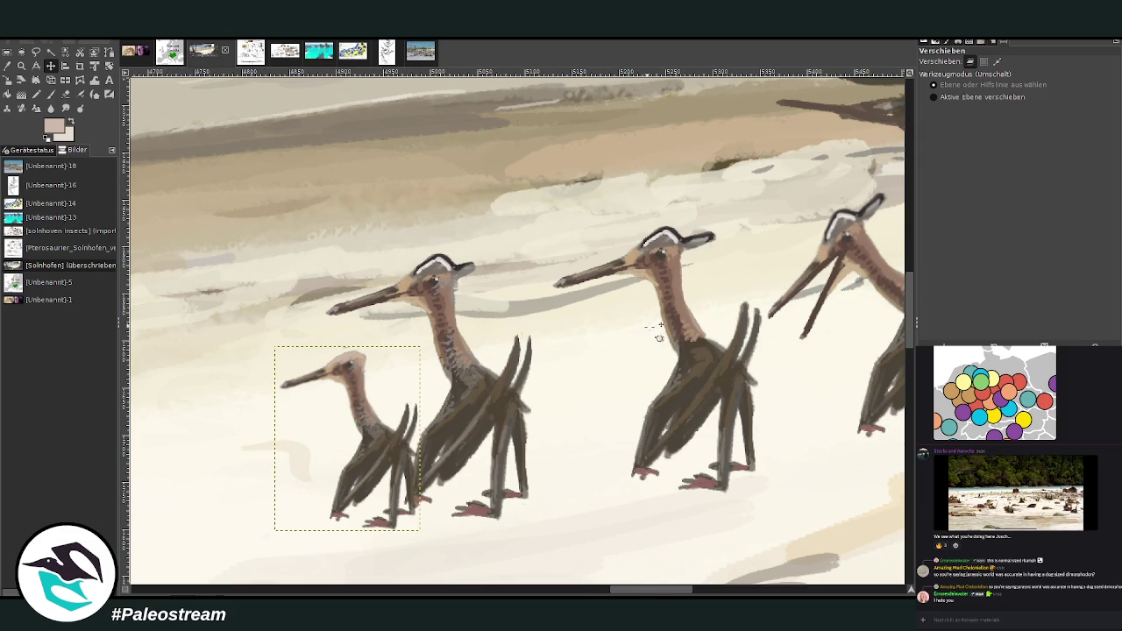
{"action": "left_click_drag", "start_coordinate": [645, 289], "coordinate": [610, 300]}
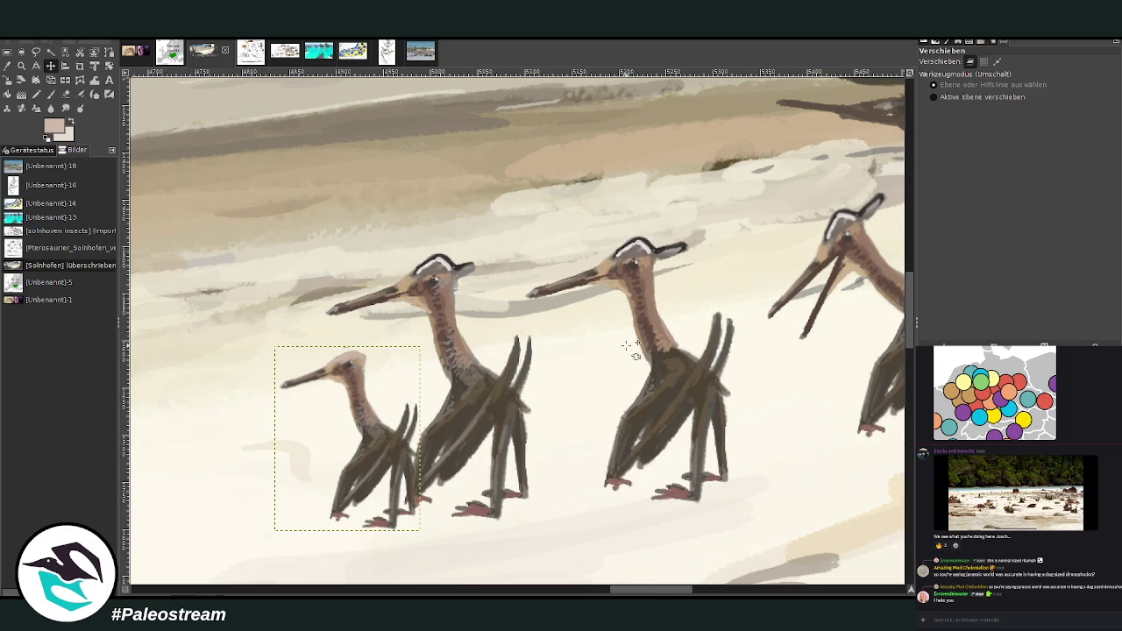
{"action": "left_click_drag", "start_coordinate": [671, 382], "coordinate": [662, 378]}
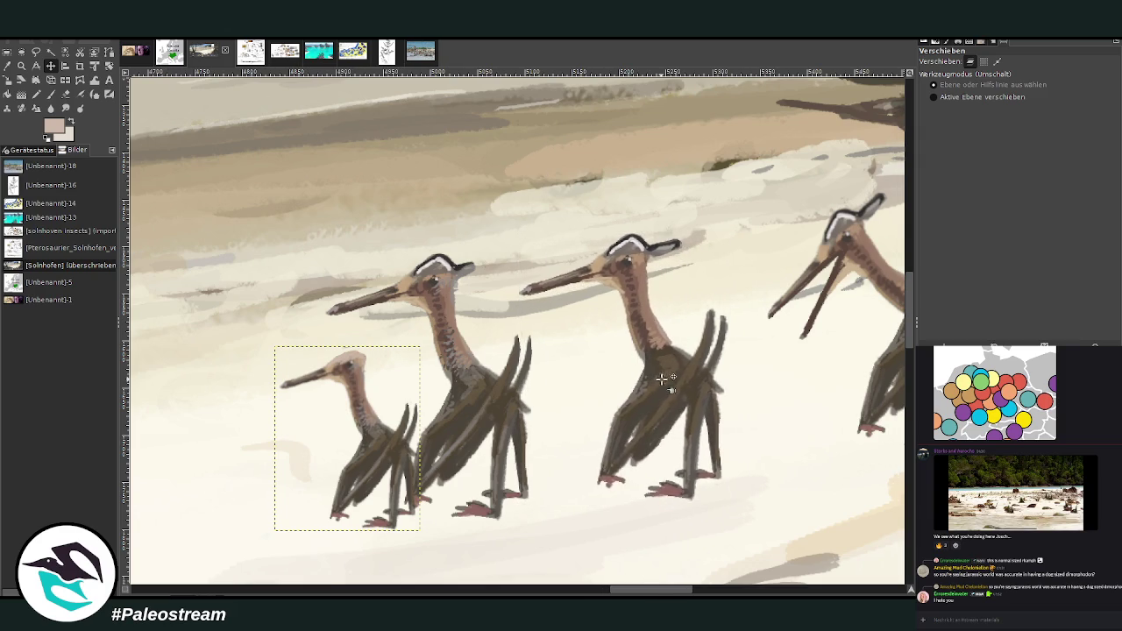
{"action": "left_click", "coordinate": [649, 377]}
{"action": "left_click", "coordinate": [67, 95]}
Step: Sample a darker tan and brown, then tilt the middle pterosaur with a perspective transform
{"action": "key", "text": "o"}
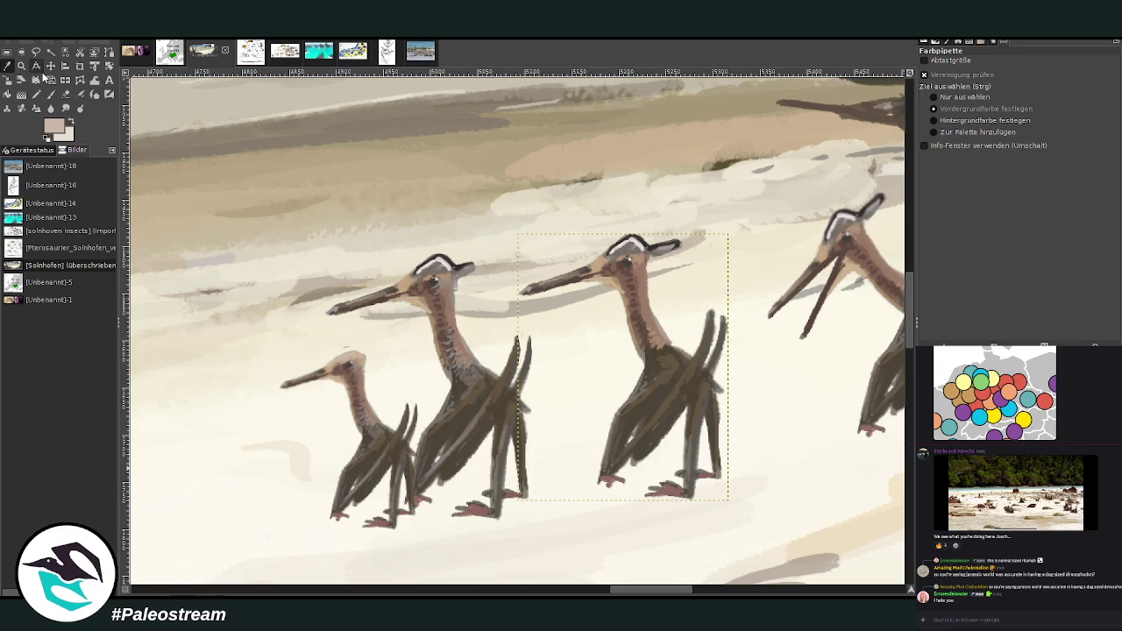
{"action": "left_click", "coordinate": [51, 94]}
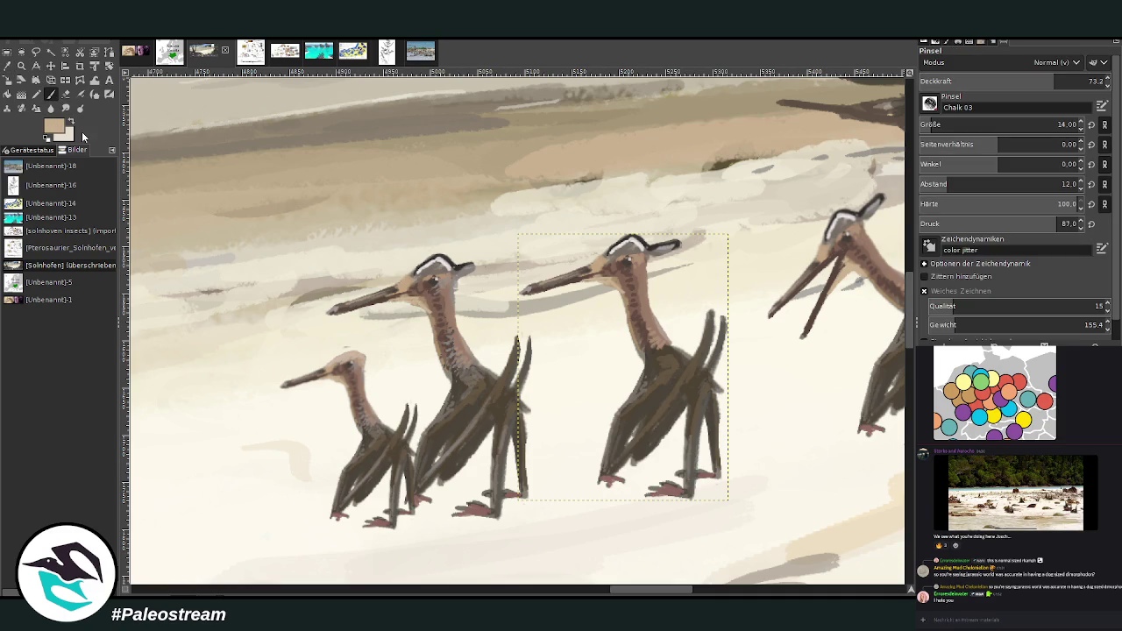
{"action": "left_click", "coordinate": [897, 358], "text": "ctrl"}
{"action": "left_click", "coordinate": [854, 331], "text": "ctrl"}
{"action": "key", "text": "shift+p"}
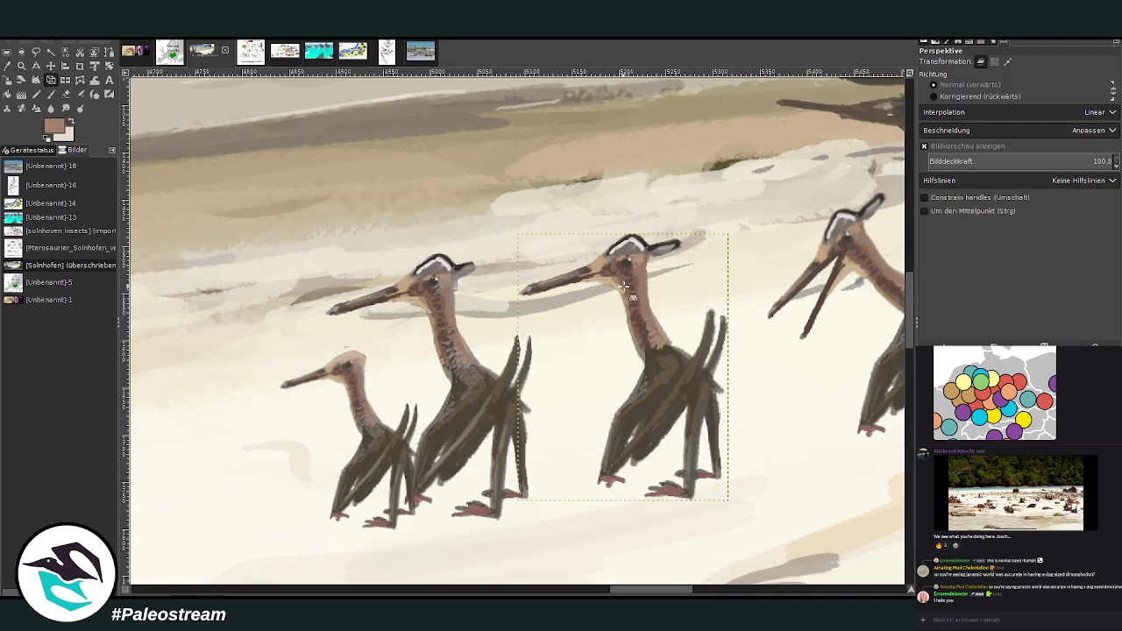
{"action": "left_click", "coordinate": [629, 309]}
{"action": "left_click_drag", "start_coordinate": [726, 235], "coordinate": [686, 210]}
Step: Pick a tan and a darker brownish tan from the painting for the brush
{"action": "left_click", "coordinate": [50, 93]}
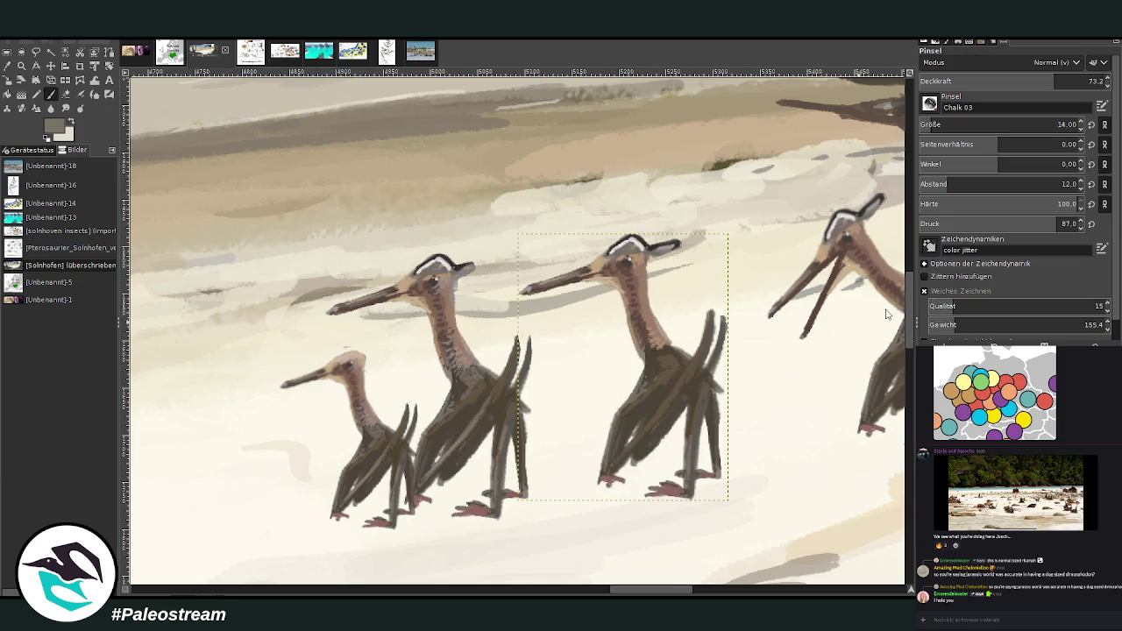
{"action": "left_click", "coordinate": [24, 66]}
{"action": "left_click", "coordinate": [609, 280]}
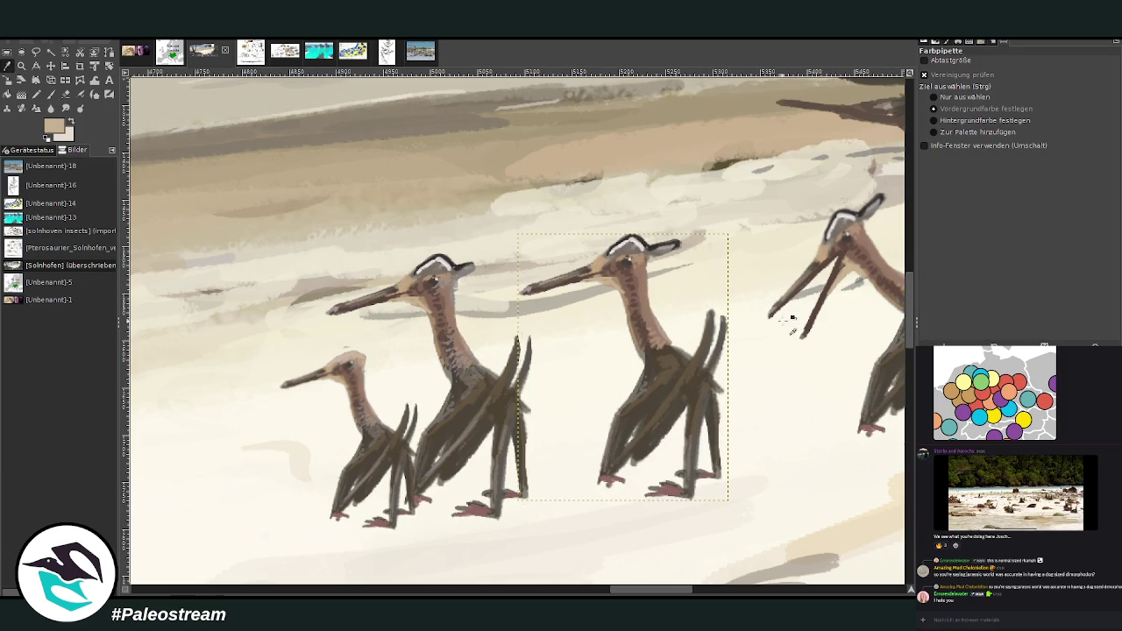
{"action": "left_click", "coordinate": [902, 363]}
{"action": "left_click", "coordinate": [50, 93]}
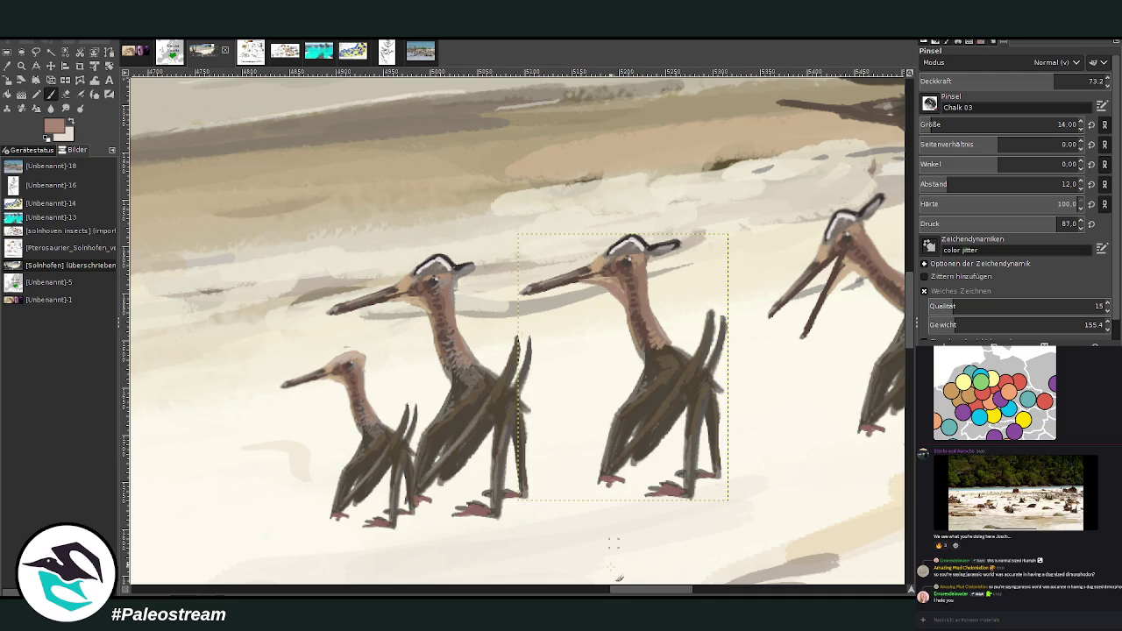
{"action": "scroll", "coordinate": [614, 543], "scroll_direction": "right", "scroll_amount": 3}
{"action": "scroll", "coordinate": [614, 543], "scroll_direction": "right", "scroll_amount": 1}
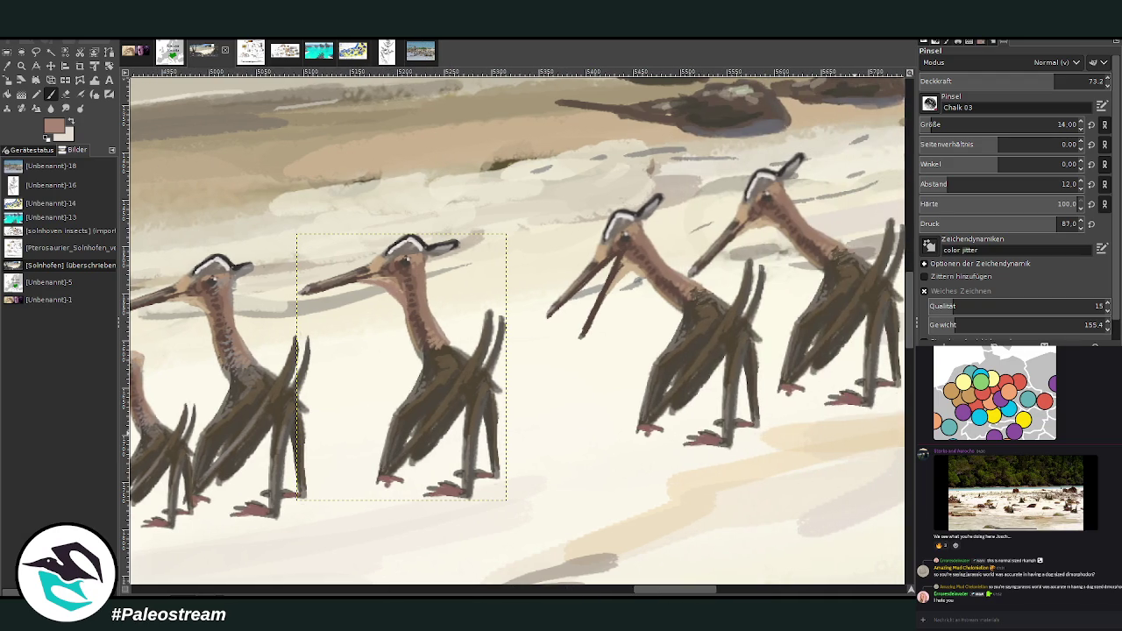
{"action": "scroll", "coordinate": [709, 583], "scroll_direction": "right", "scroll_amount": 2}
{"action": "left_click_drag", "start_coordinate": [350, 368], "coordinate": [157, 387]}
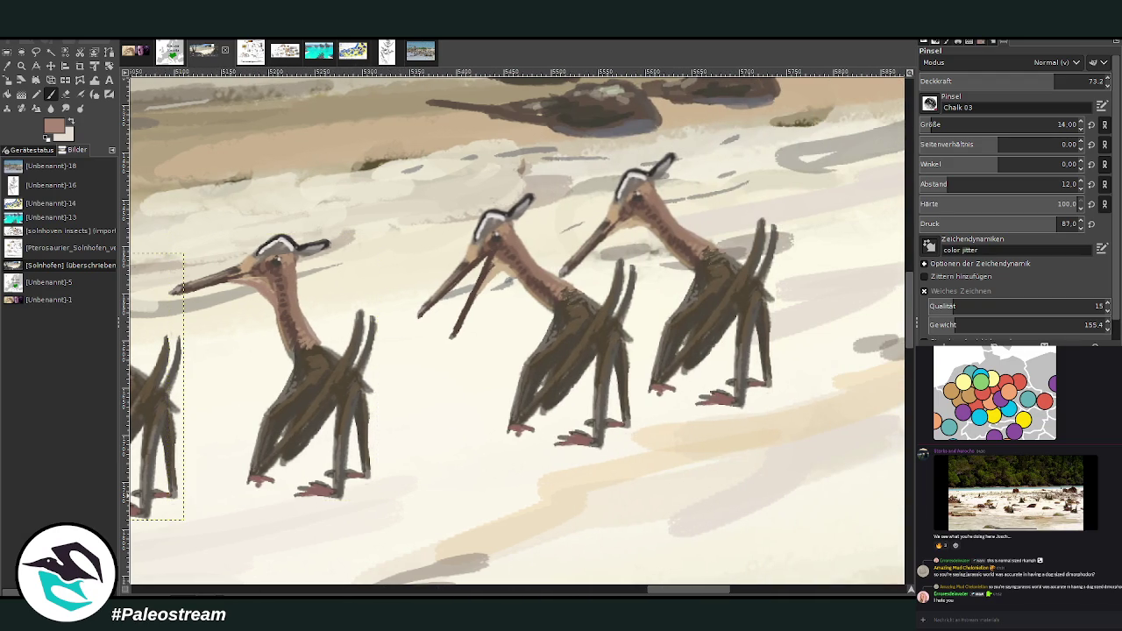
{"action": "key", "text": "ctrl+z"}
{"action": "left_click", "coordinate": [51, 66]}
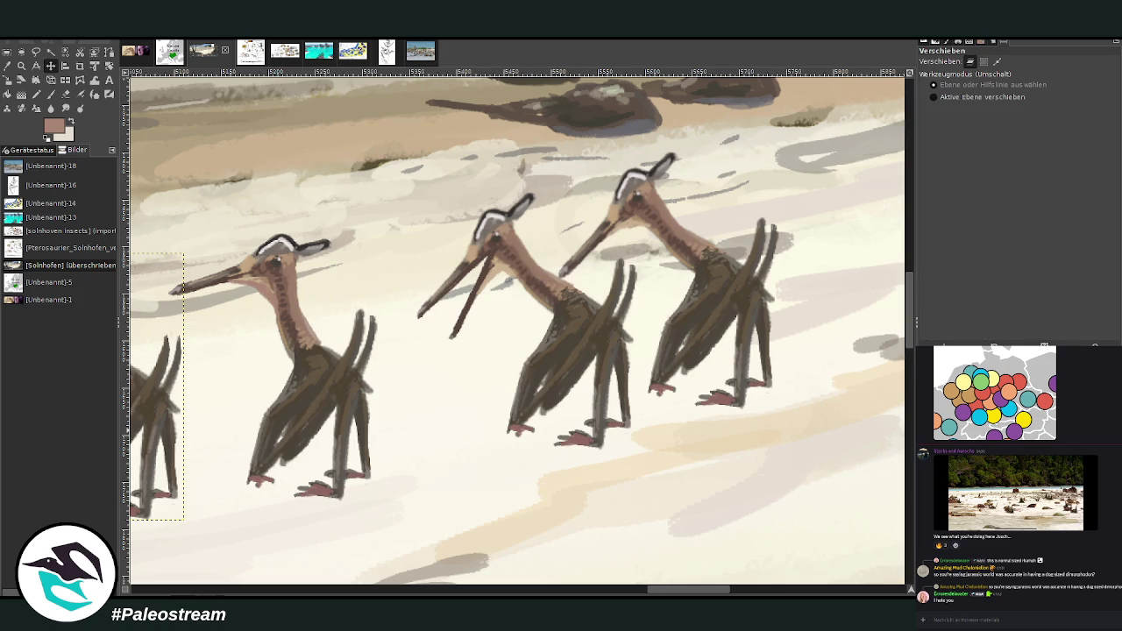
{"action": "left_click", "coordinate": [525, 333]}
{"action": "left_click", "coordinate": [51, 93]}
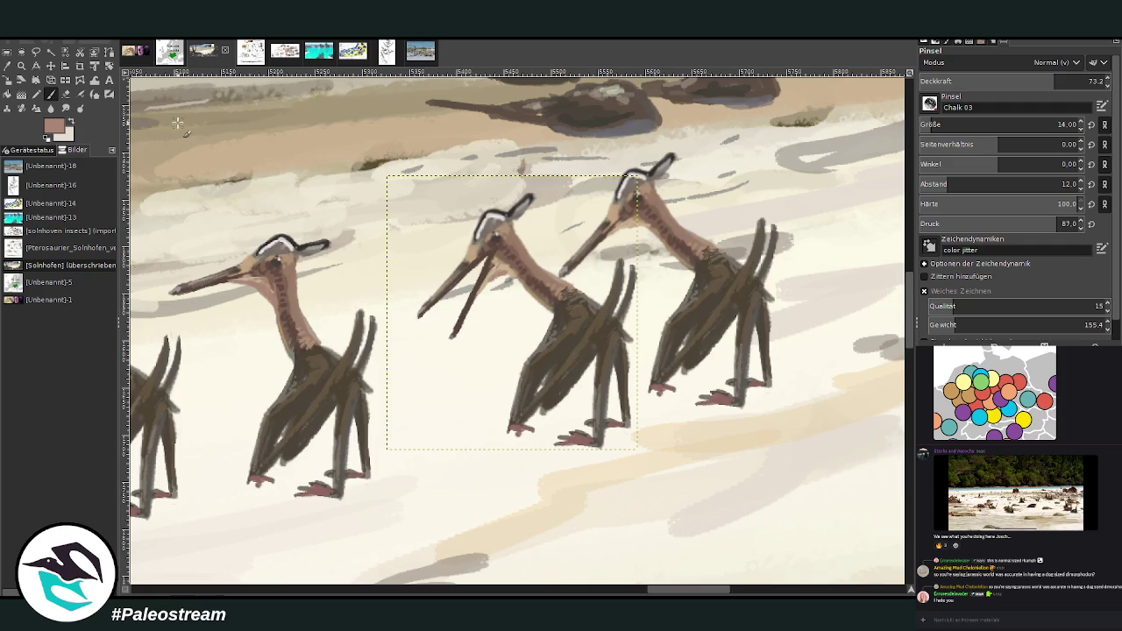
{"action": "scroll", "coordinate": [177, 123], "scroll_direction": "down", "scroll_amount": 2, "text": "ctrl"}
{"action": "scroll", "coordinate": [177, 123], "scroll_direction": "down", "scroll_amount": 2, "text": "ctrl"}
{"action": "scroll", "coordinate": [177, 123], "scroll_direction": "down", "scroll_amount": 1, "text": "ctrl"}
{"action": "scroll", "coordinate": [177, 122], "scroll_direction": "down", "scroll_amount": 1, "text": "ctrl"}
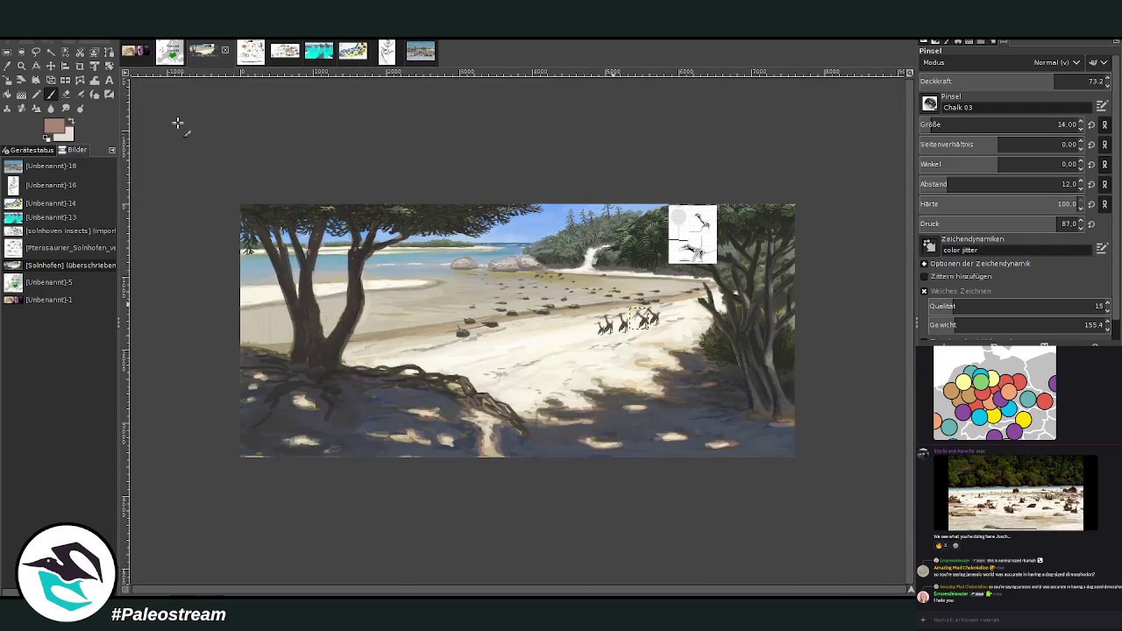
{"action": "key", "text": "z"}
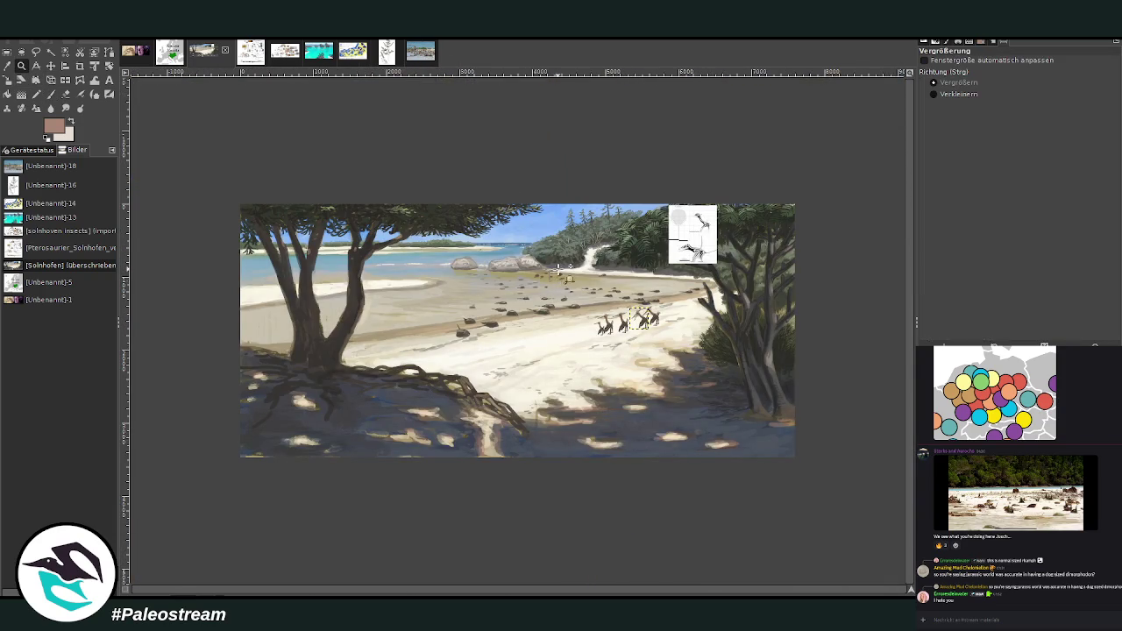
{"action": "left_click_drag", "start_coordinate": [550, 269], "coordinate": [689, 390]}
{"action": "left_click_drag", "start_coordinate": [396, 158], "coordinate": [624, 410]}
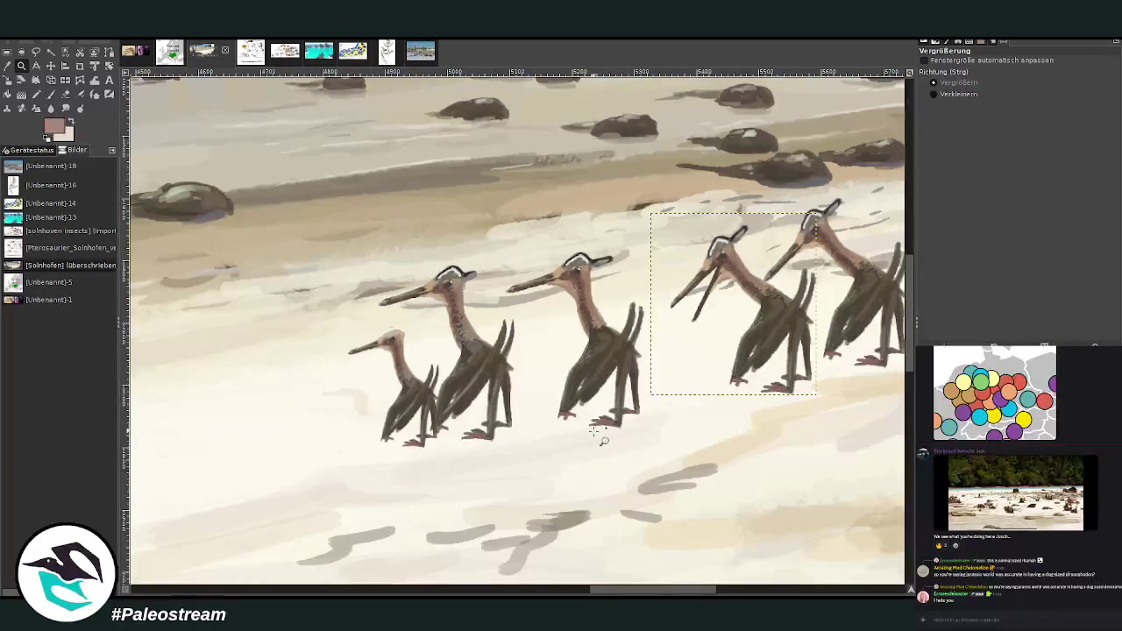
{"action": "key", "text": "m"}
Step: Raise one pterosaur up the beach and shrink the second pterosaur to about 164×209 px
{"action": "mouse_move", "coordinate": [468, 343]}
{"action": "left_mouse_down"}
{"action": "mouse_move", "coordinate": [470, 245]}
{"action": "mouse_move", "coordinate": [461, 248]}
{"action": "left_mouse_up"}
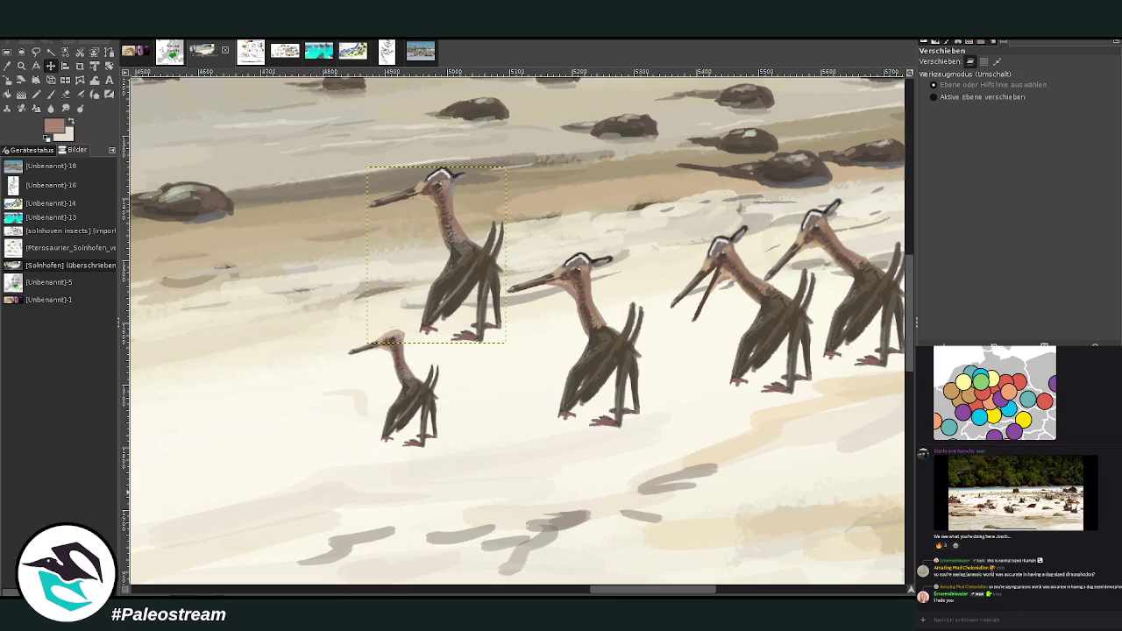
{"action": "key", "text": "shift+s"}
{"action": "left_click", "coordinate": [452, 247]}
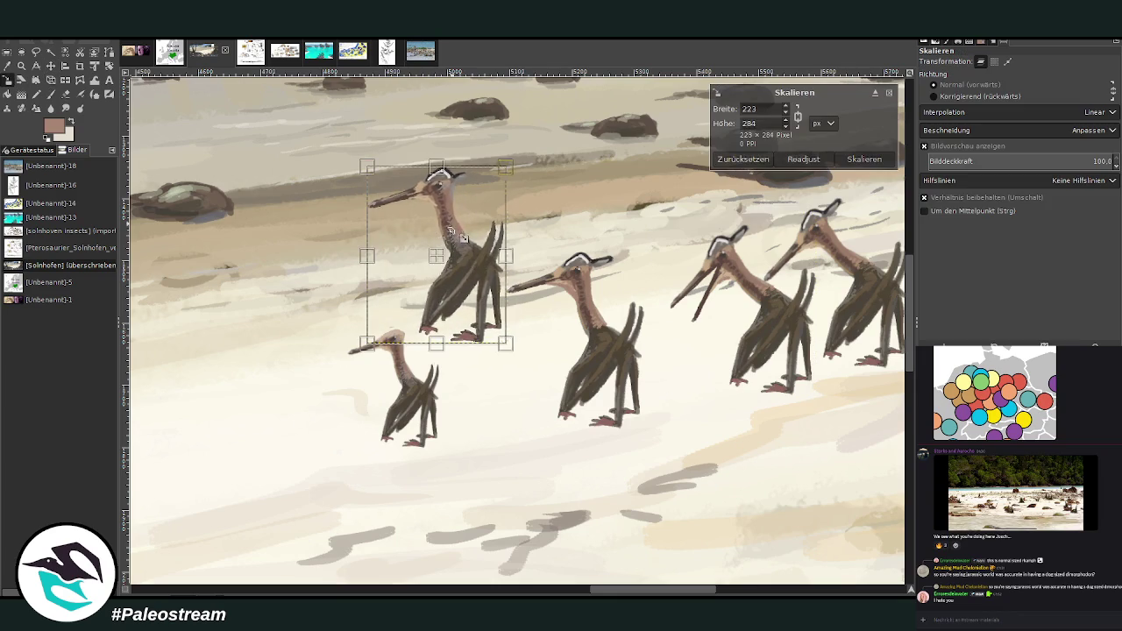
{"action": "mouse_move", "coordinate": [461, 251]}
{"action": "left_mouse_down"}
{"action": "mouse_move", "coordinate": [391, 287]}
{"action": "mouse_move", "coordinate": [422, 248]}
{"action": "left_mouse_up"}
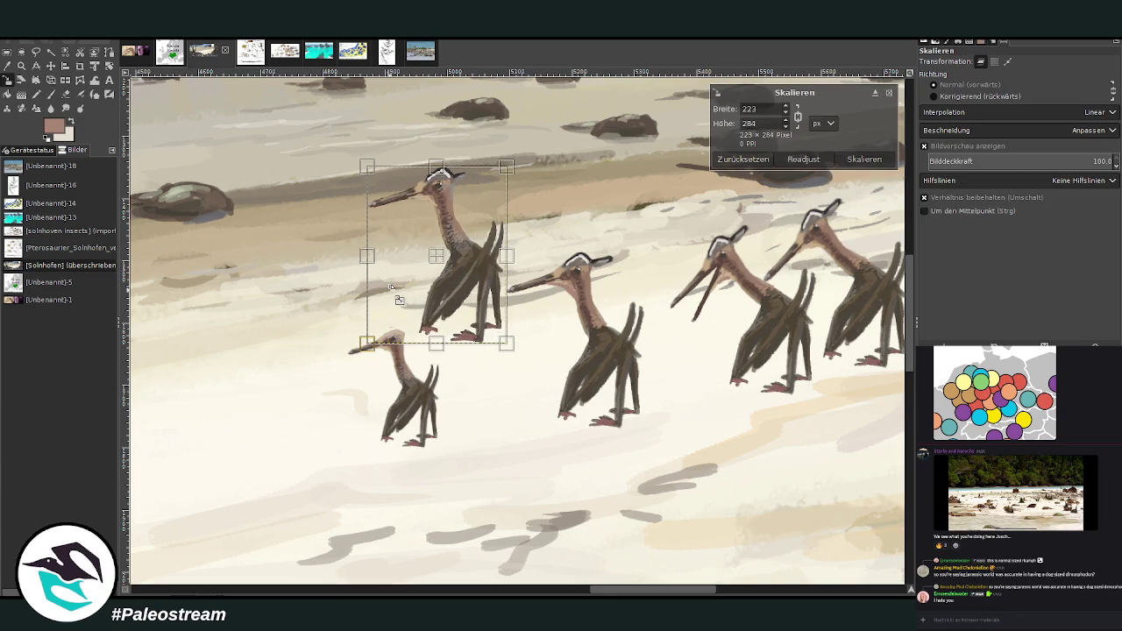
{"action": "key", "text": "Return"}
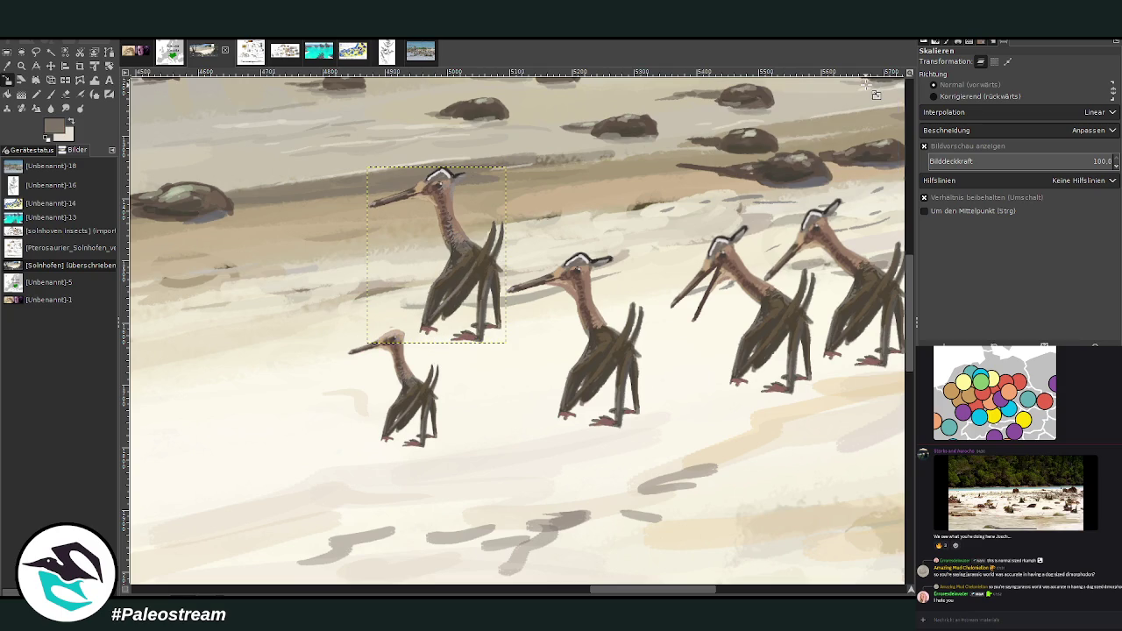
{"action": "left_click", "coordinate": [51, 67]}
Step: Place the shrunken pterosaur beside the small one and nudge the middle and open-beaked birds left
{"action": "mouse_move", "coordinate": [454, 256]}
{"action": "left_mouse_down"}
{"action": "mouse_move", "coordinate": [486, 340]}
{"action": "mouse_move", "coordinate": [458, 347]}
{"action": "left_mouse_up"}
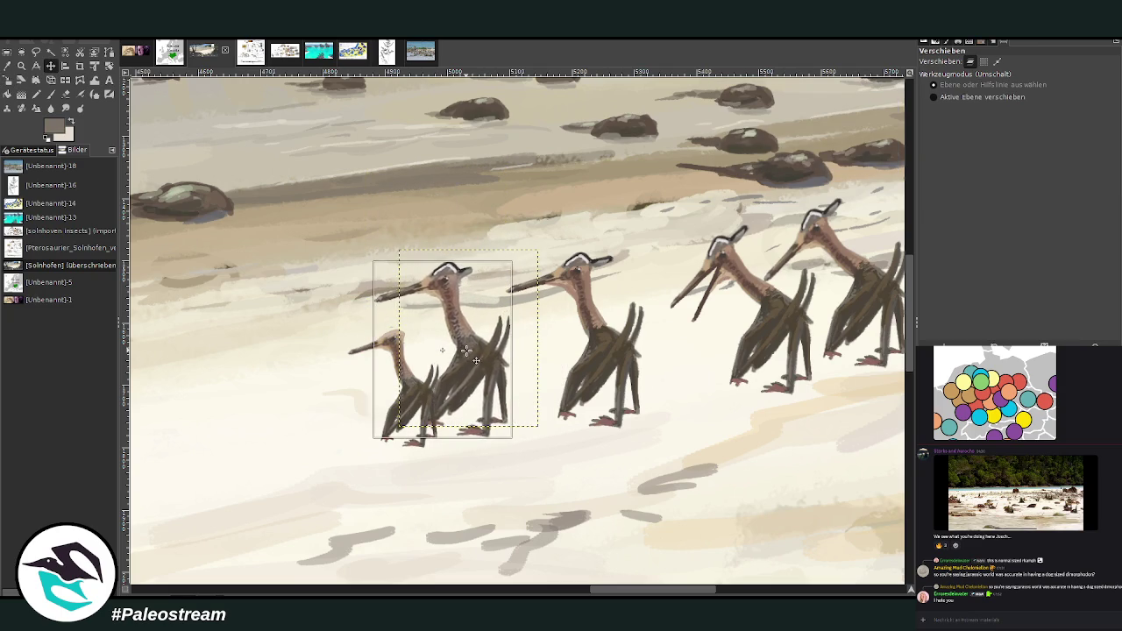
{"action": "mouse_move", "coordinate": [405, 402]}
{"action": "left_mouse_down"}
{"action": "mouse_move", "coordinate": [479, 359]}
{"action": "mouse_move", "coordinate": [474, 342]}
{"action": "left_mouse_up"}
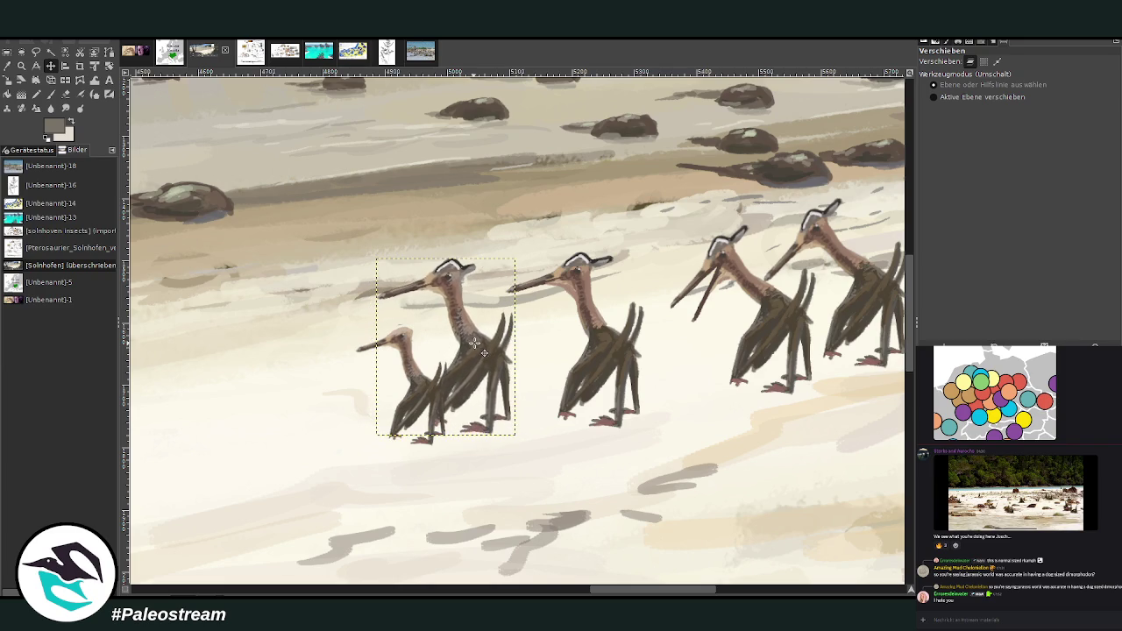
{"action": "left_click_drag", "start_coordinate": [416, 388], "coordinate": [418, 392]}
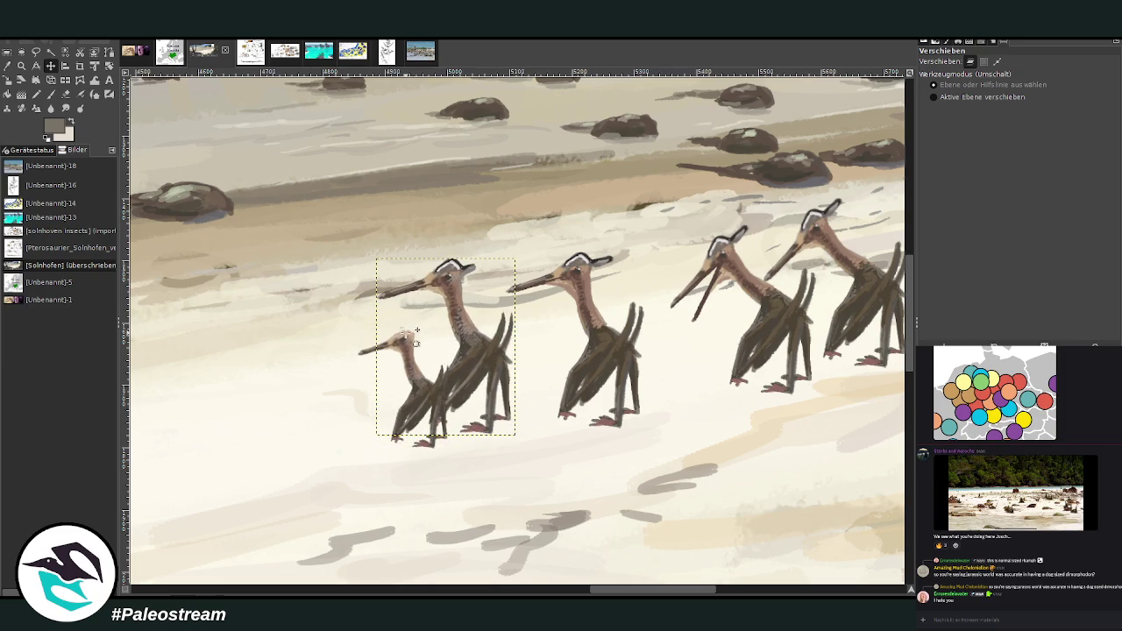
{"action": "left_click_drag", "start_coordinate": [600, 351], "coordinate": [594, 336]}
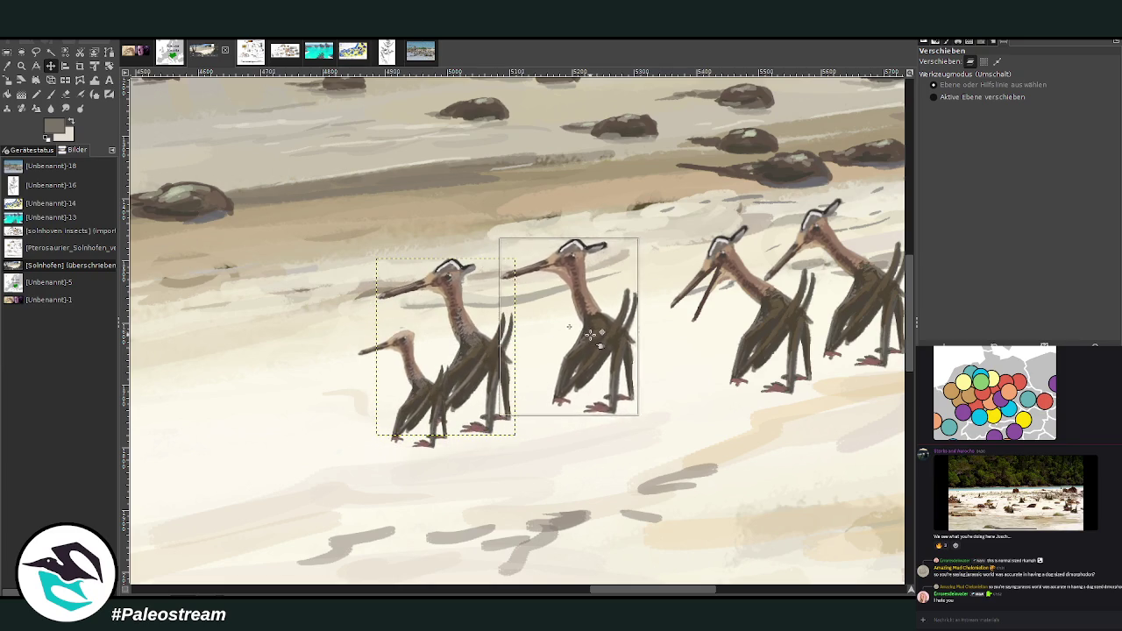
{"action": "left_click_drag", "start_coordinate": [741, 313], "coordinate": [734, 310]}
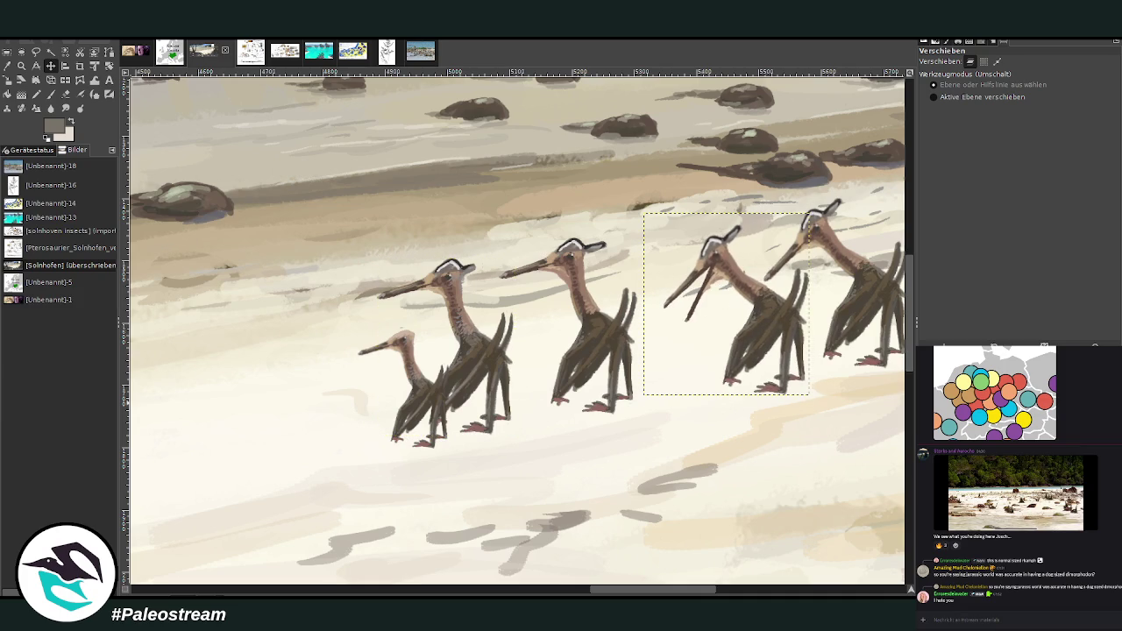
{"action": "left_click", "coordinate": [18, 83]}
Step: Shrink the open-beaked pterosaur to 217×238 px
{"action": "mouse_move", "coordinate": [724, 303]}
{"action": "left_mouse_down"}
{"action": "mouse_move", "coordinate": [738, 309]}
{"action": "mouse_move", "coordinate": [719, 285]}
{"action": "mouse_move", "coordinate": [766, 179]}
{"action": "left_mouse_up"}
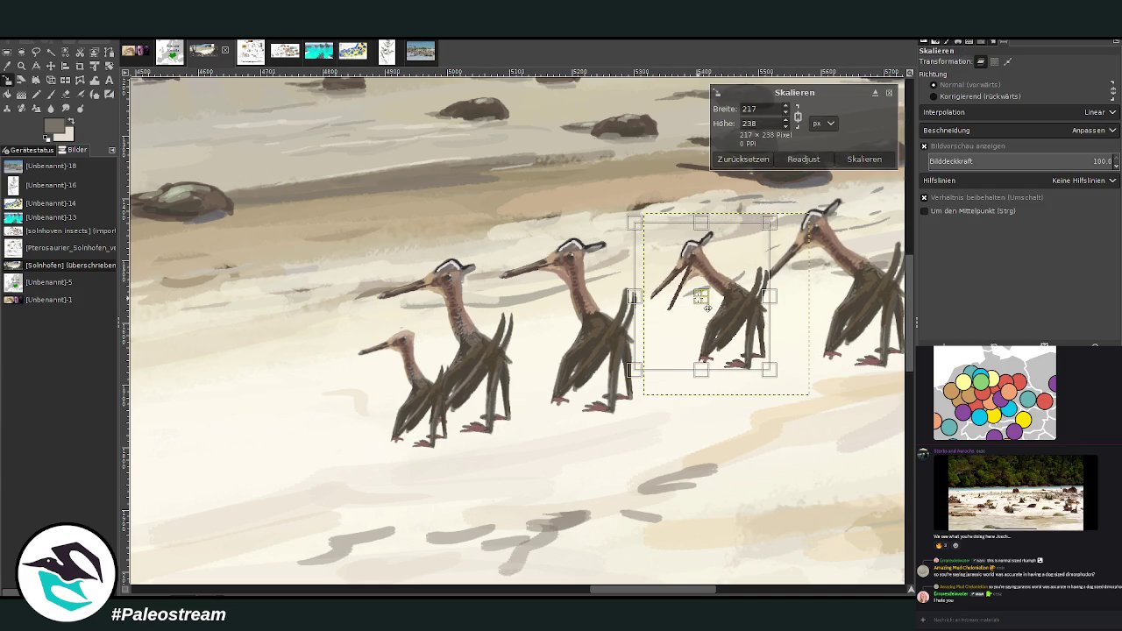
{"action": "key", "text": "Return"}
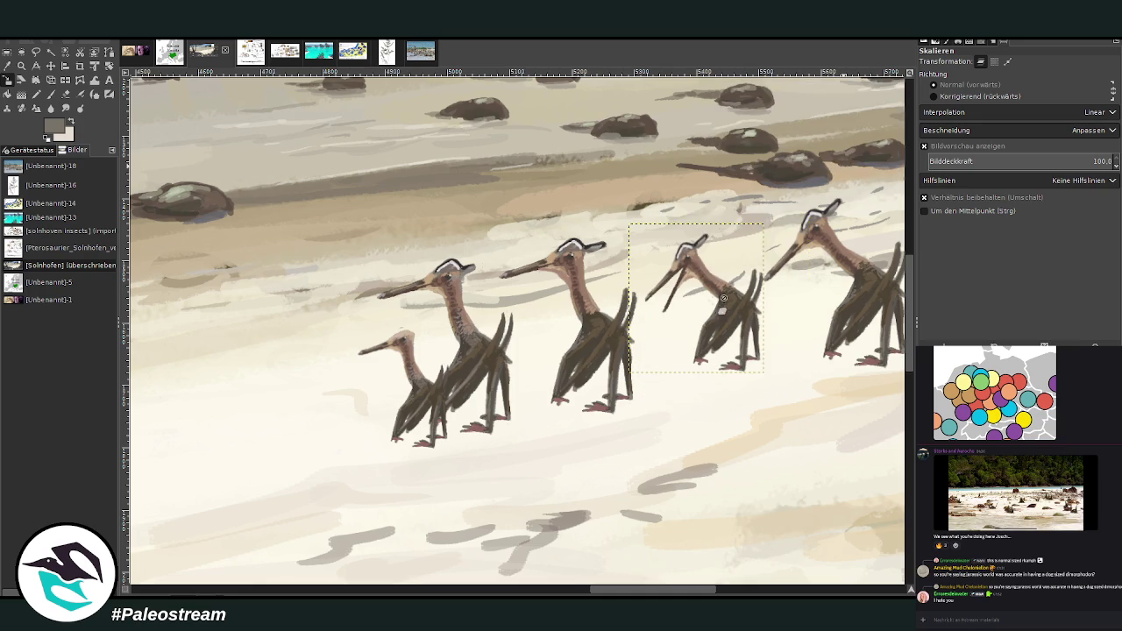
{"action": "left_click_drag", "start_coordinate": [607, 586], "coordinate": [627, 592]}
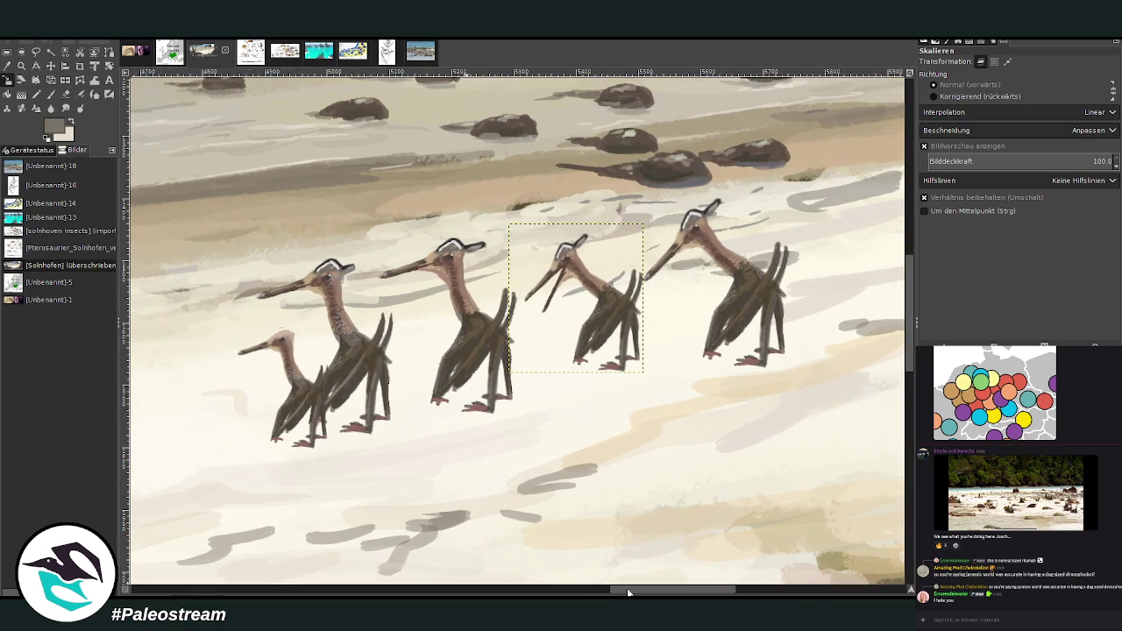
Step: Shrink the rightmost pterosaur to 186×204 px, then smaller, and drag another pterosaur onto the open-beaked one
{"action": "key", "text": "m"}
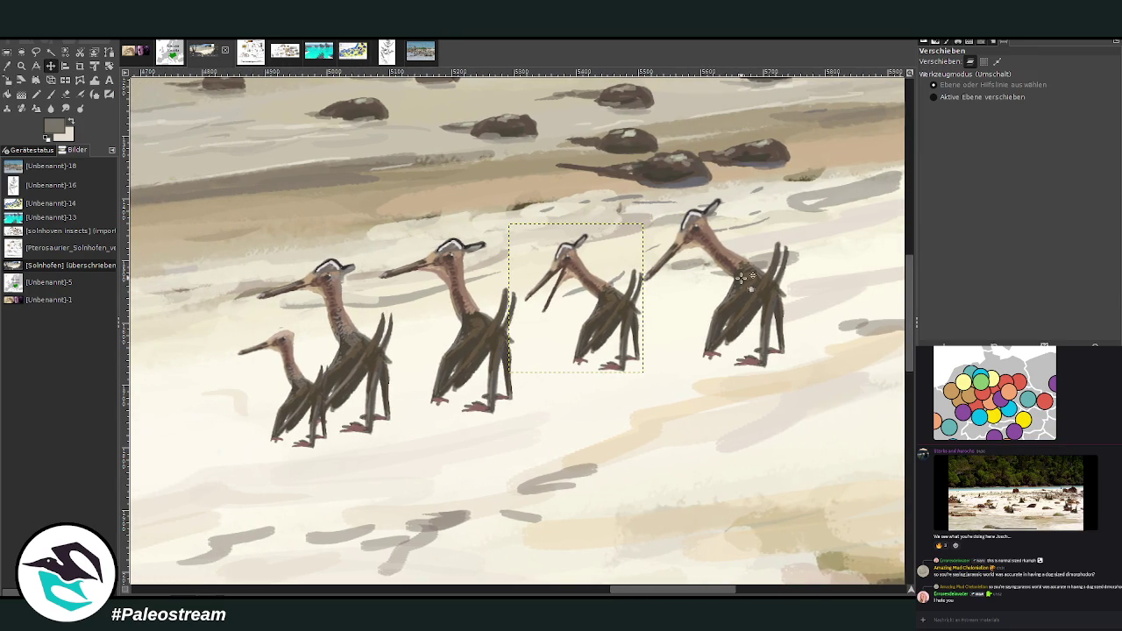
{"action": "left_click", "coordinate": [743, 276]}
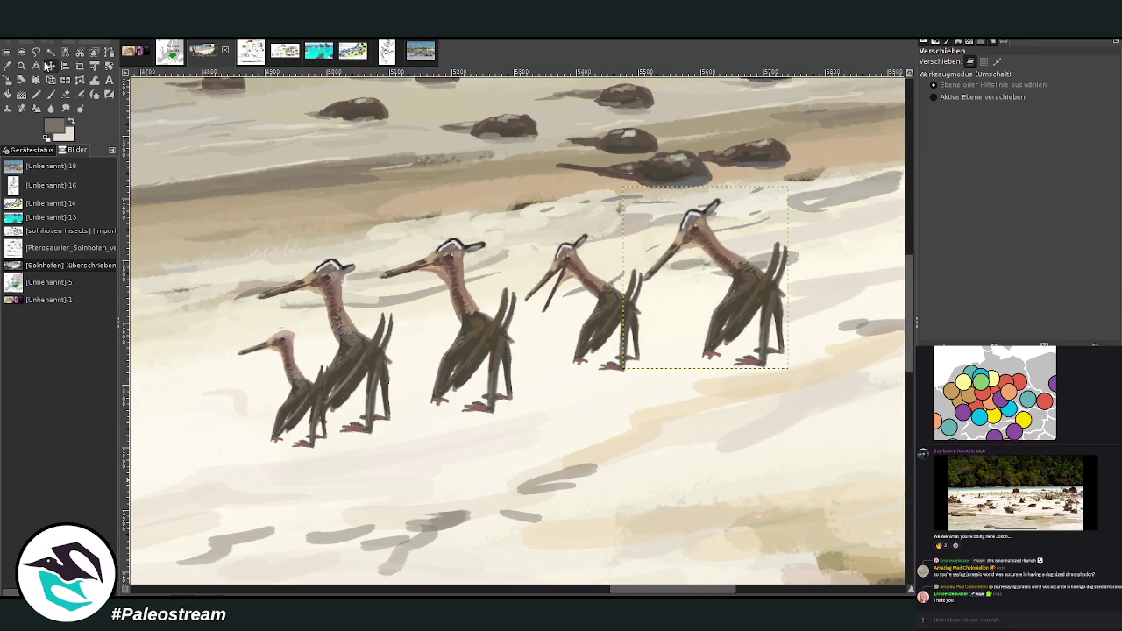
{"action": "key", "text": "shift+s"}
{"action": "left_click", "coordinate": [685, 322]}
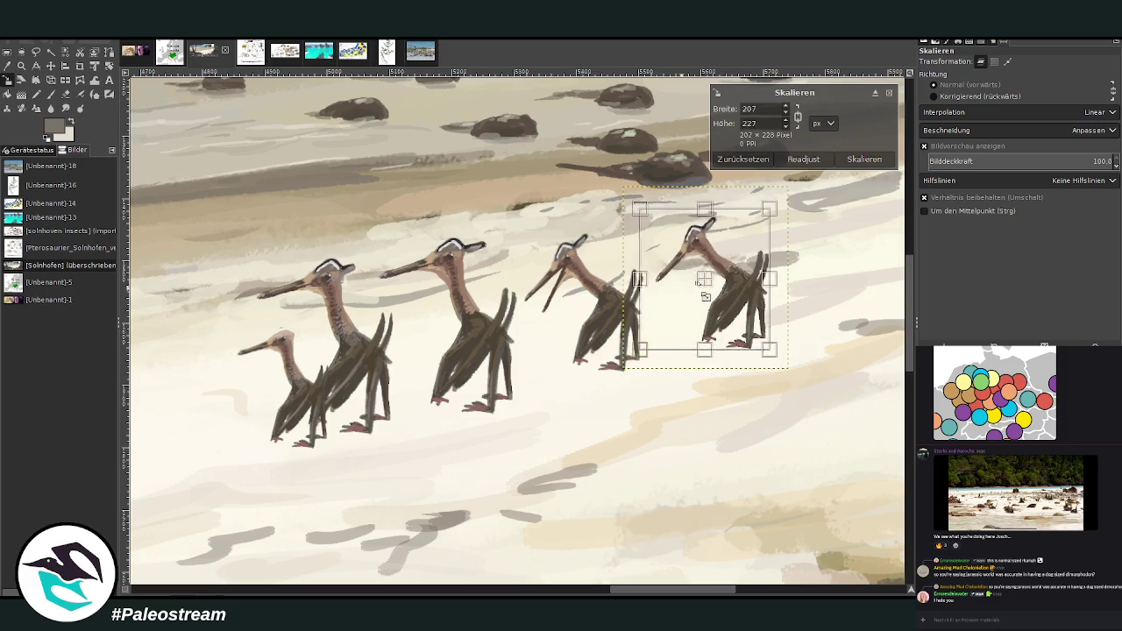
{"action": "left_click_drag", "start_coordinate": [706, 297], "coordinate": [700, 286]}
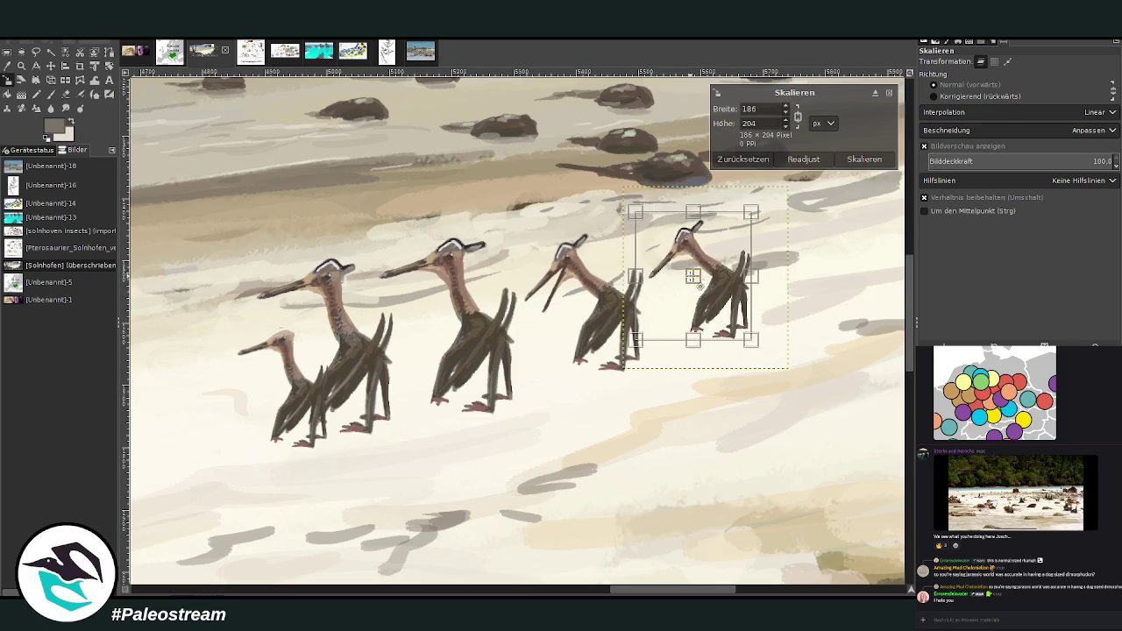
{"action": "left_click", "coordinate": [857, 160]}
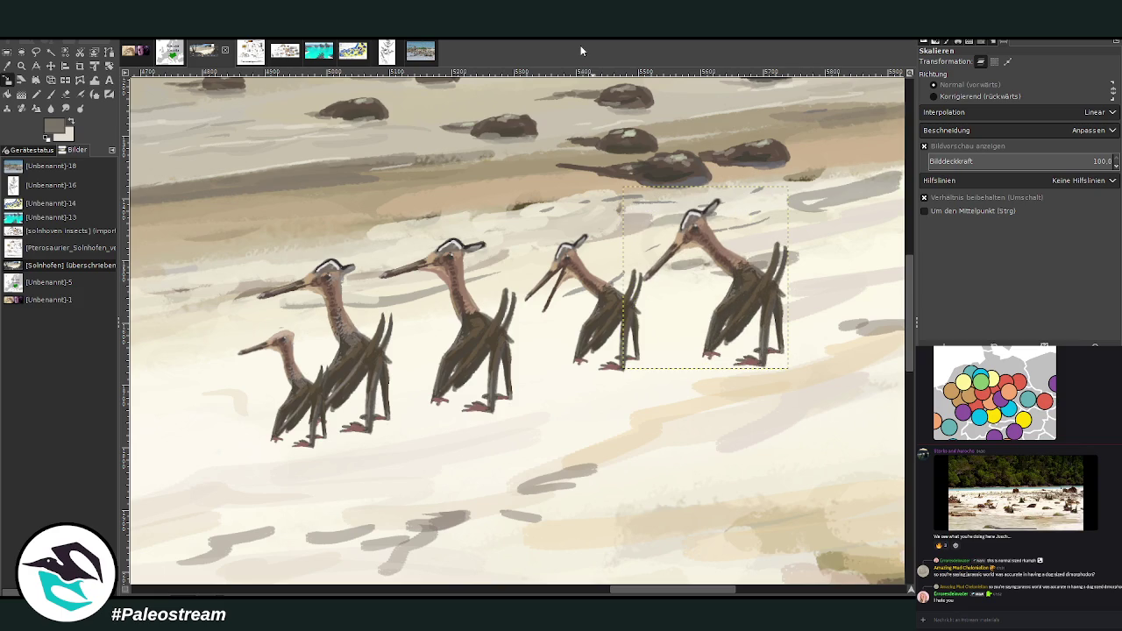
{"action": "mouse_move", "coordinate": [701, 263]}
{"action": "left_mouse_down"}
{"action": "mouse_move", "coordinate": [714, 270]}
{"action": "mouse_move", "coordinate": [710, 282]}
{"action": "mouse_move", "coordinate": [682, 287]}
{"action": "mouse_move", "coordinate": [704, 275]}
{"action": "left_mouse_up"}
{"action": "left_click", "coordinate": [841, 159]}
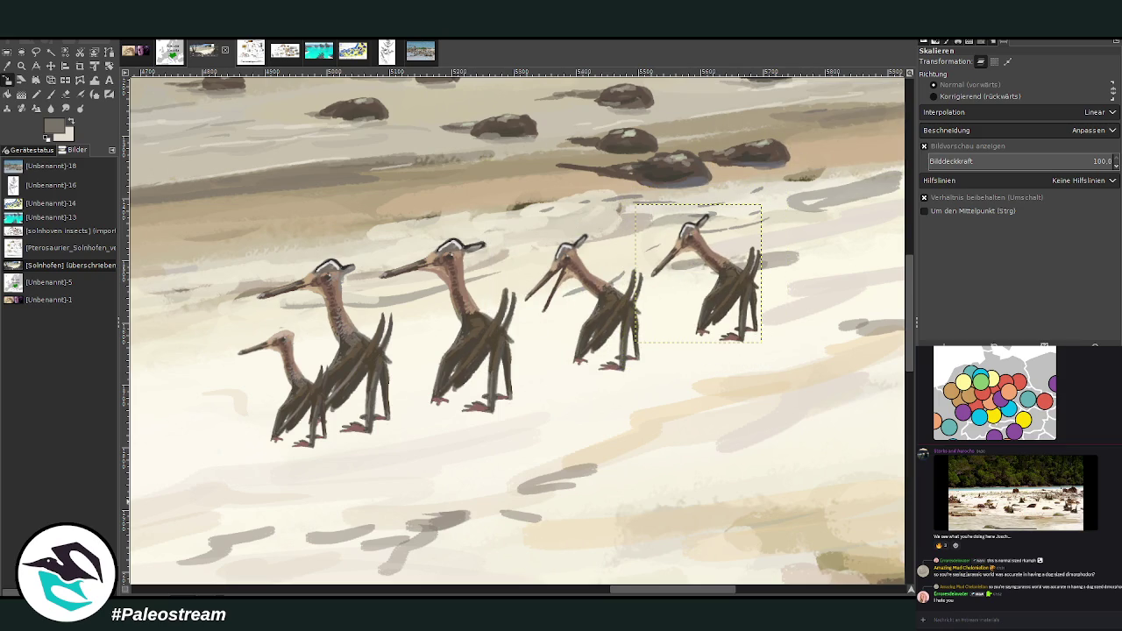
{"action": "left_click", "coordinate": [50, 66]}
{"action": "mouse_move", "coordinate": [729, 276]}
{"action": "left_mouse_down"}
{"action": "mouse_move", "coordinate": [619, 259]}
{"action": "mouse_move", "coordinate": [624, 235]}
{"action": "mouse_move", "coordinate": [617, 264]}
{"action": "left_mouse_up"}
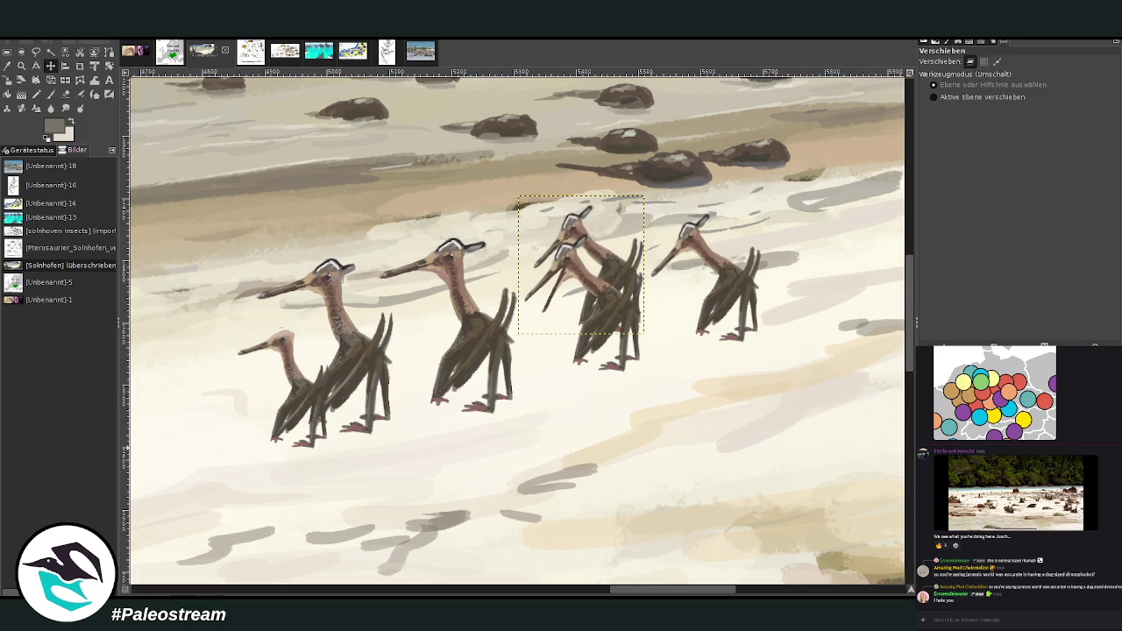
Step: Apply a resize to the overlapping pterosaur and move it about 14 px left
{"action": "left_click", "coordinate": [7, 80]}
{"action": "left_click", "coordinate": [583, 269]}
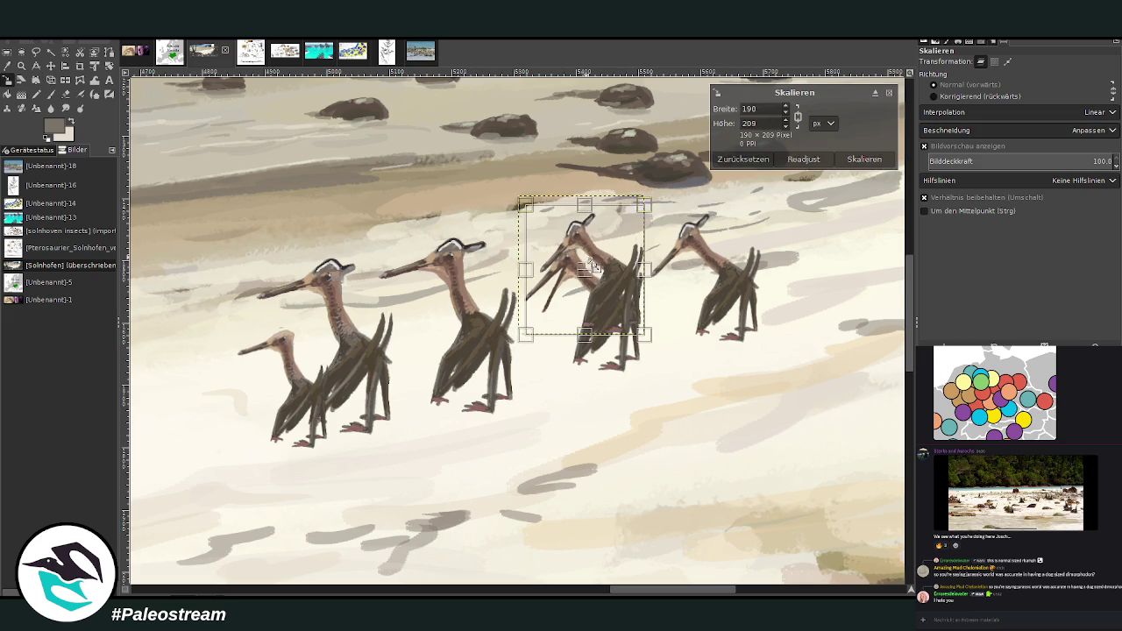
{"action": "left_click_drag", "start_coordinate": [585, 269], "coordinate": [582, 269]}
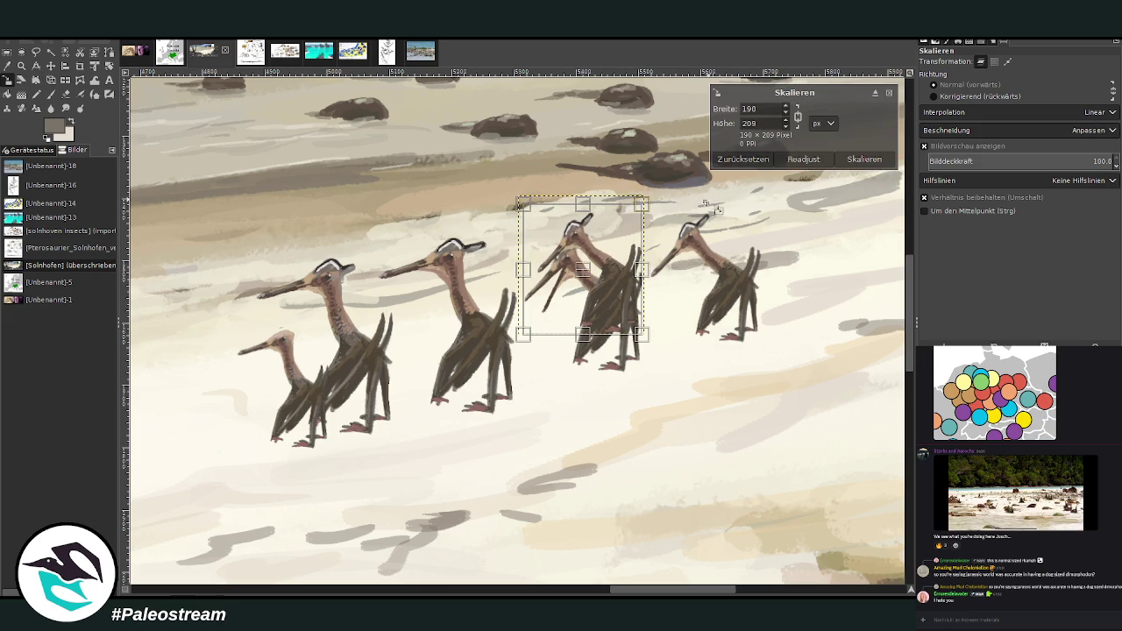
{"action": "left_click", "coordinate": [849, 161]}
{"action": "key", "text": "m"}
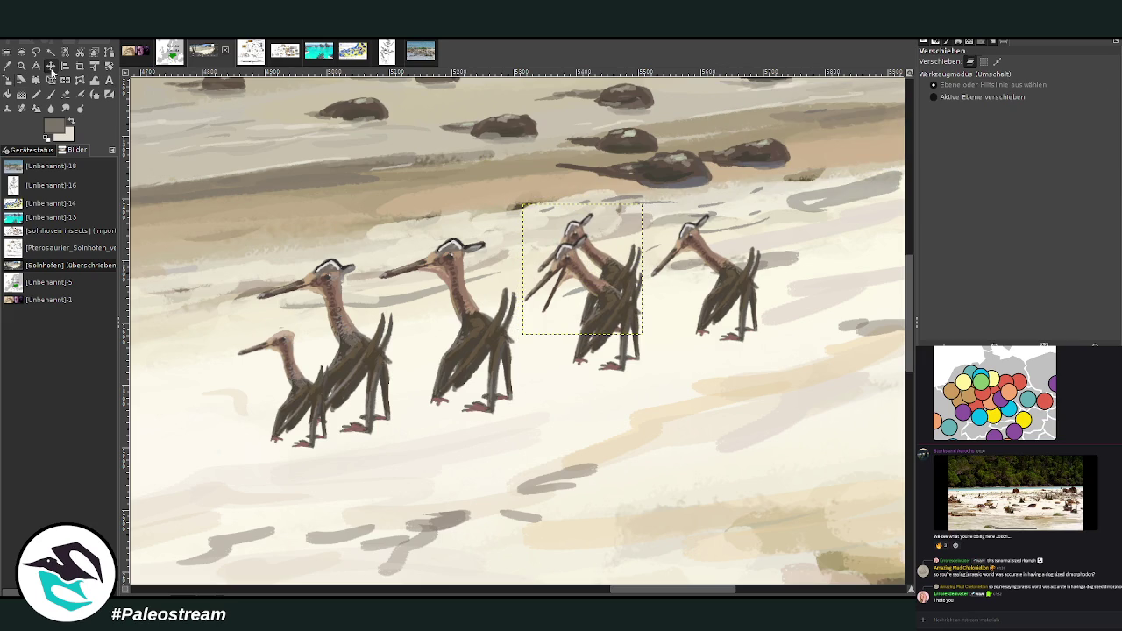
{"action": "left_click_drag", "start_coordinate": [615, 268], "coordinate": [603, 270]}
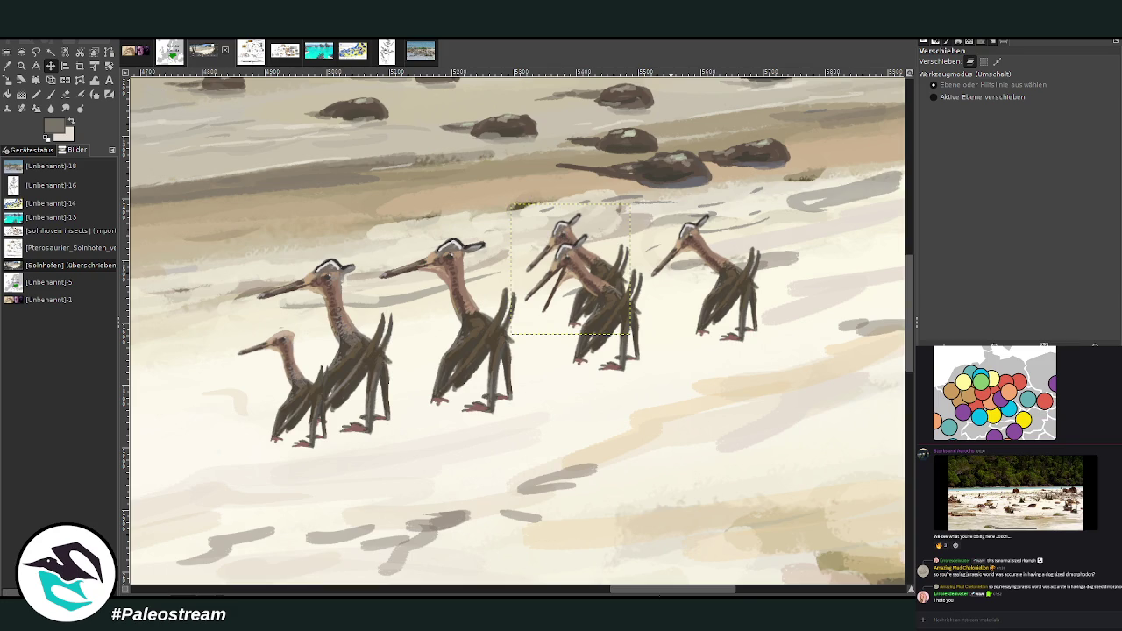
Step: Move the rightmost pterosaur further right and up the beach, then zoom in on it
{"action": "scroll", "coordinate": [652, 593], "scroll_direction": "left", "scroll_amount": 2}
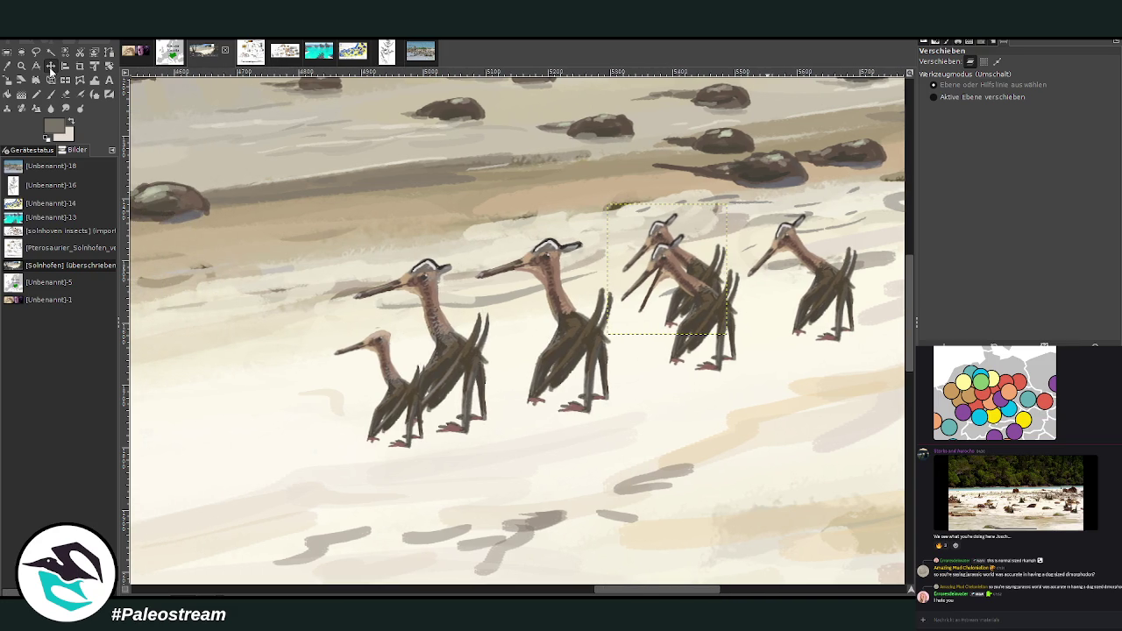
{"action": "left_click", "coordinate": [815, 281]}
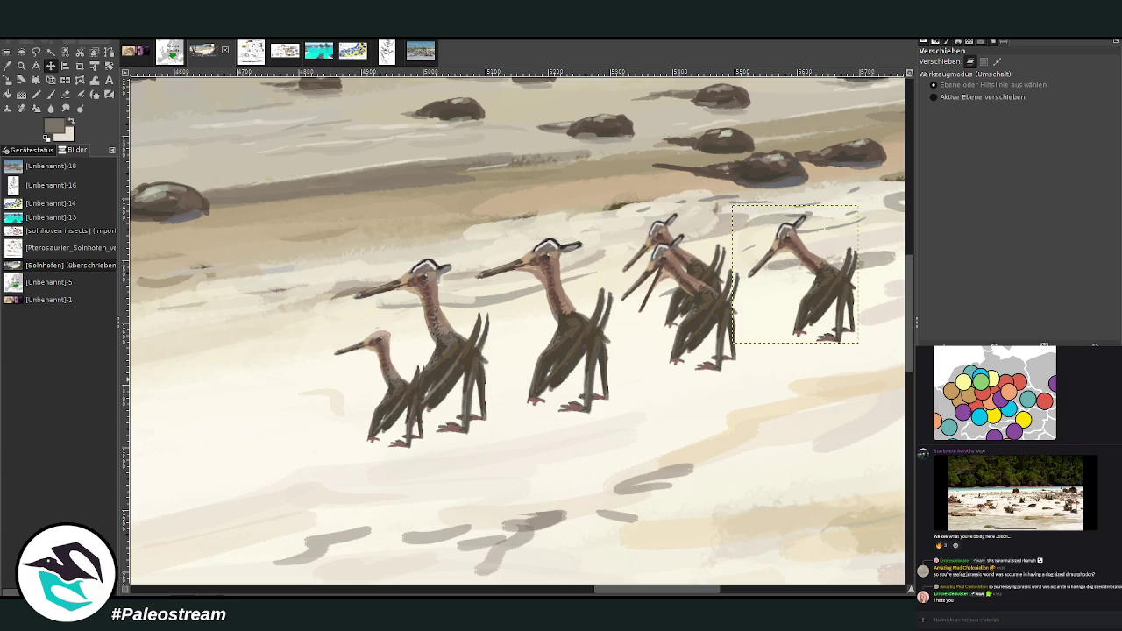
{"action": "left_click_drag", "start_coordinate": [659, 594], "coordinate": [707, 593]}
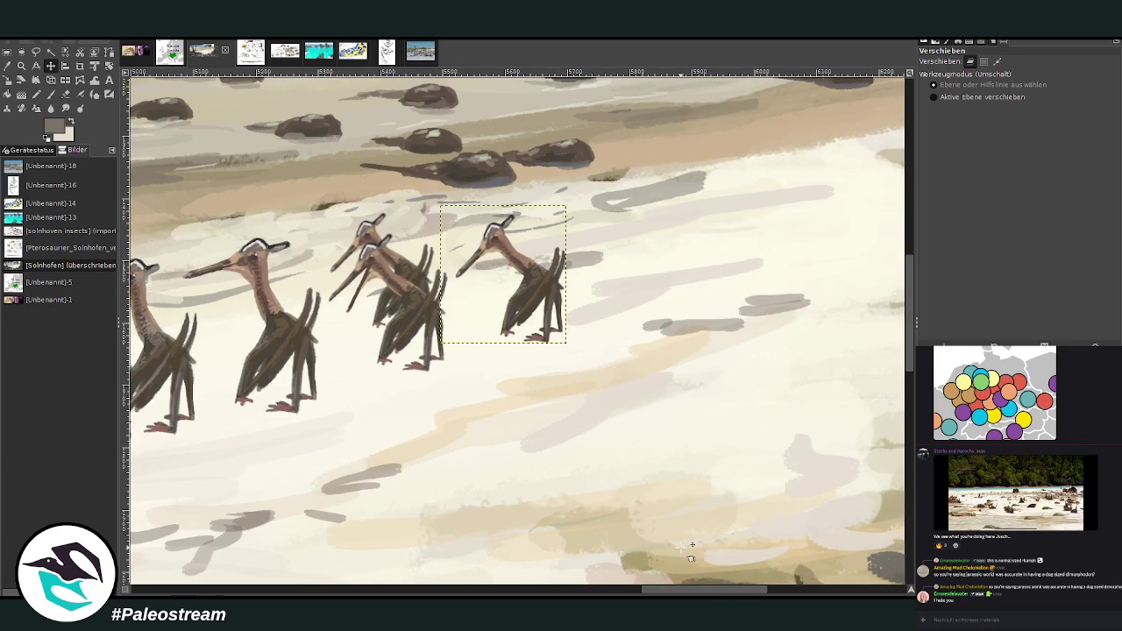
{"action": "left_click_drag", "start_coordinate": [537, 272], "coordinate": [672, 253]}
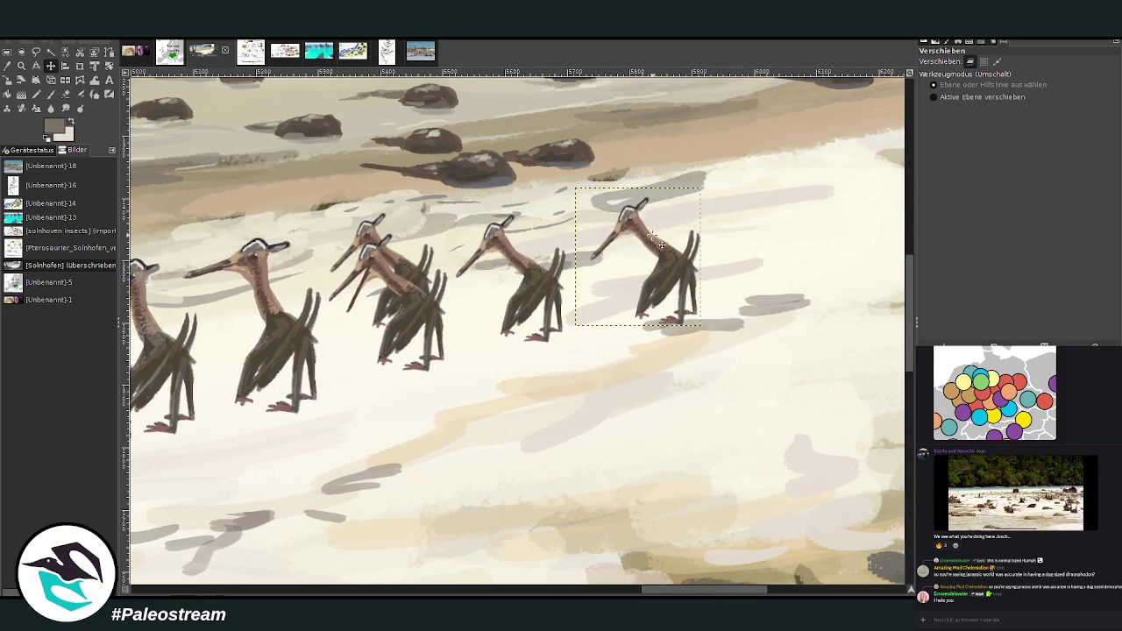
{"action": "key", "text": "z"}
{"action": "left_click", "coordinate": [693, 464]}
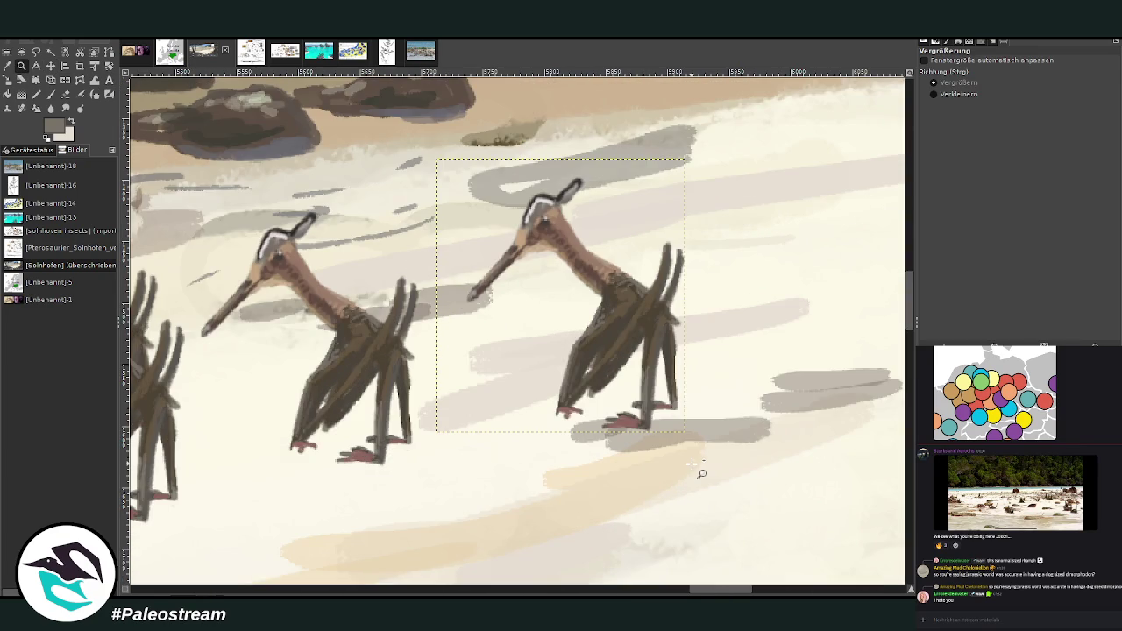
Step: Lasso the right pterosaur's head and neck and rotate it about -25.85° so the beak points down
{"action": "key", "text": "f"}
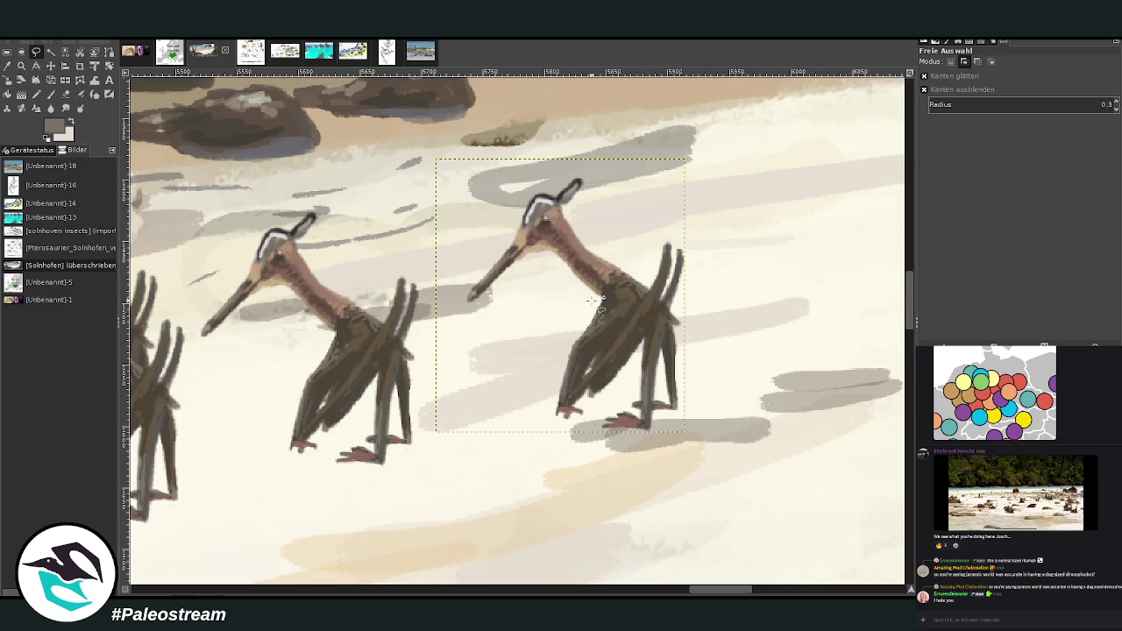
{"action": "left_click_drag", "start_coordinate": [599, 307], "coordinate": [603, 289]}
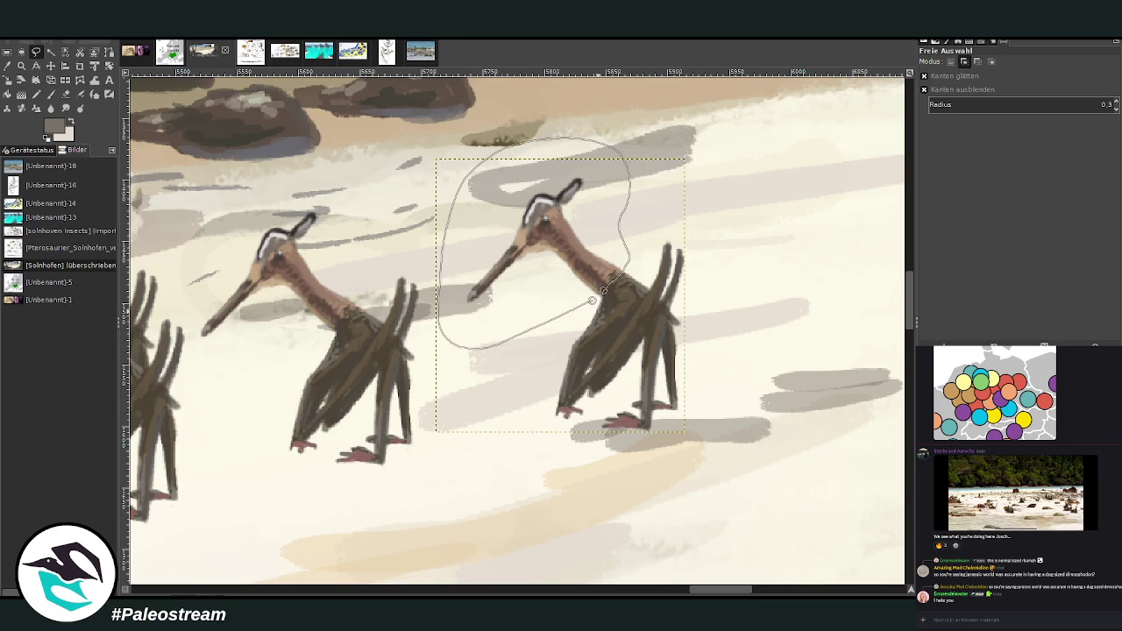
{"action": "left_click", "coordinate": [603, 290]}
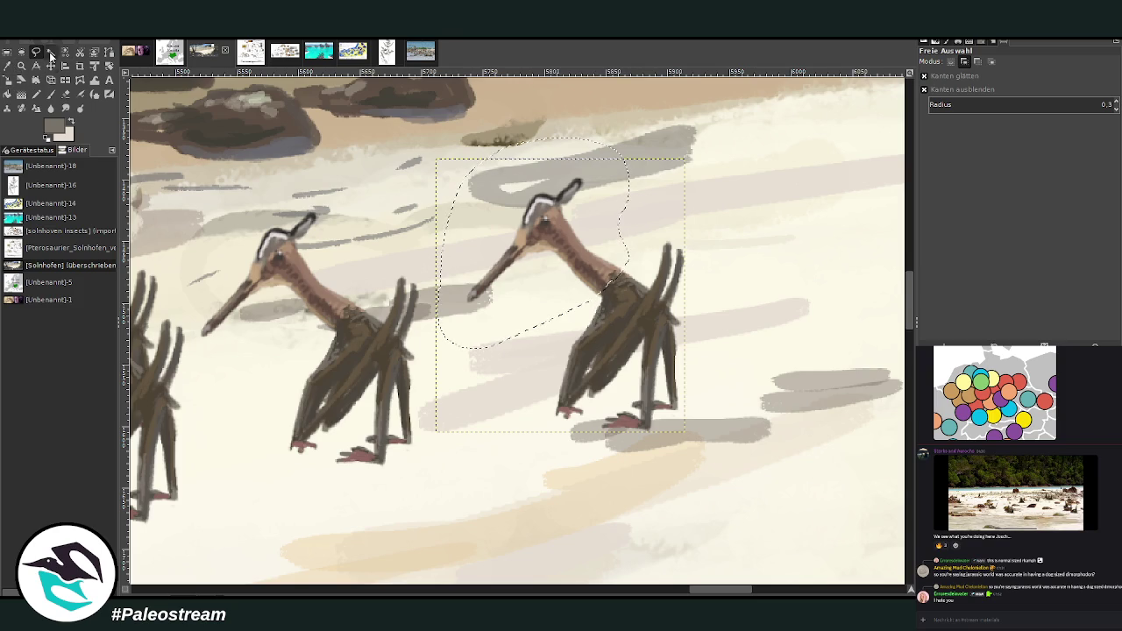
{"action": "key", "text": "shift+r"}
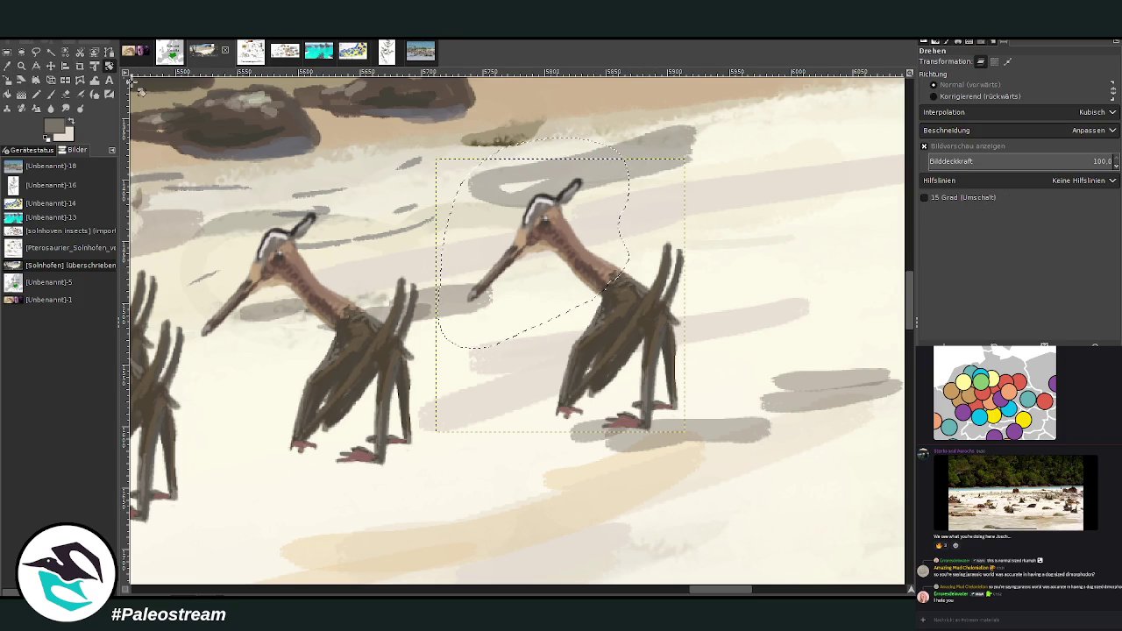
{"action": "left_click", "coordinate": [524, 262]}
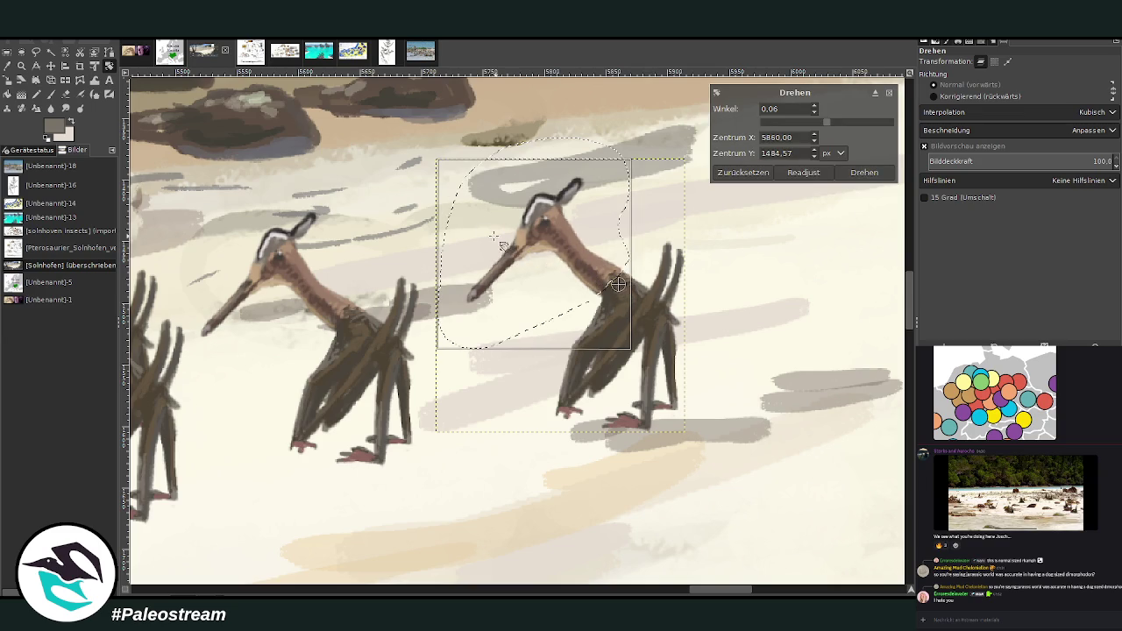
{"action": "left_click_drag", "start_coordinate": [502, 245], "coordinate": [469, 301]}
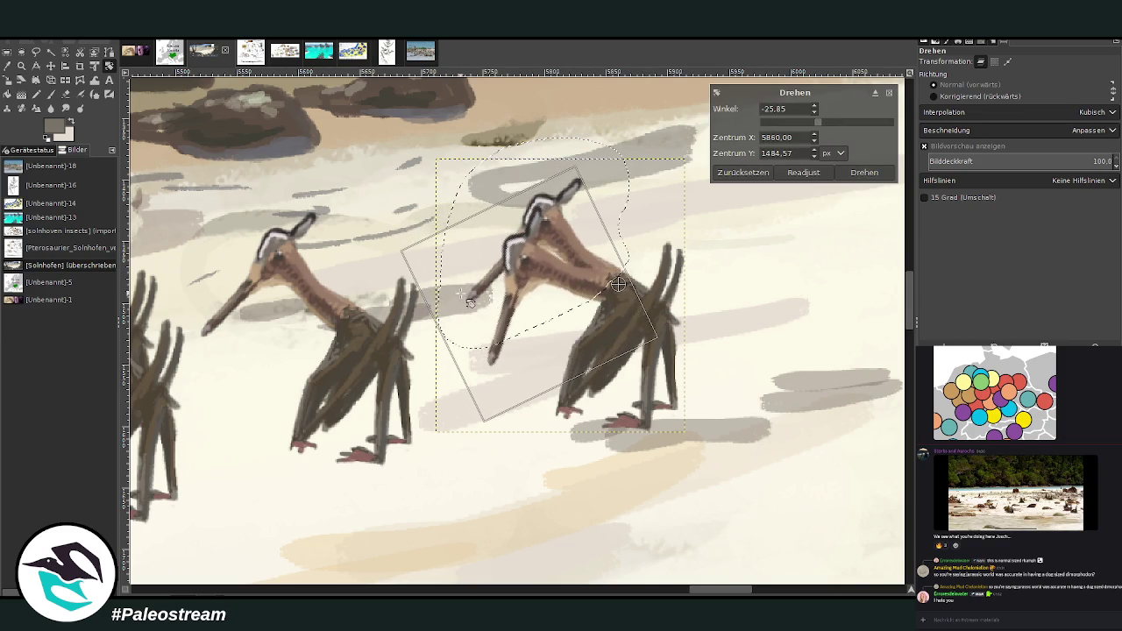
{"action": "key", "text": "Return"}
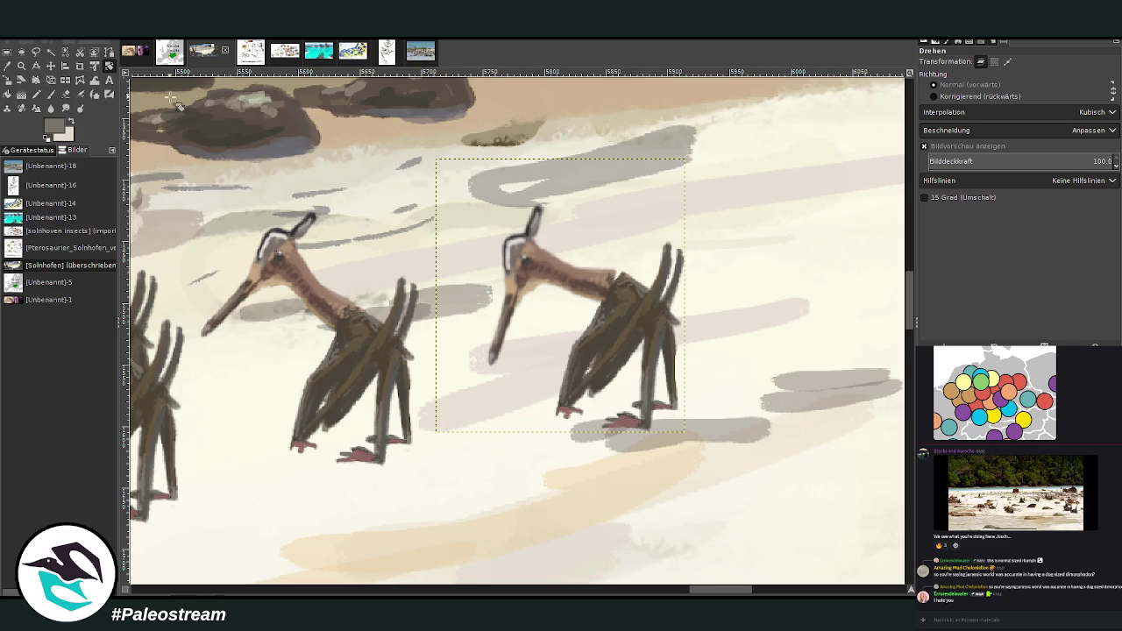
Step: Paint the neck joint with Chalk 03 in sampled tan-browns and erase-soften the neck's back edge
{"action": "left_click", "coordinate": [50, 94]}
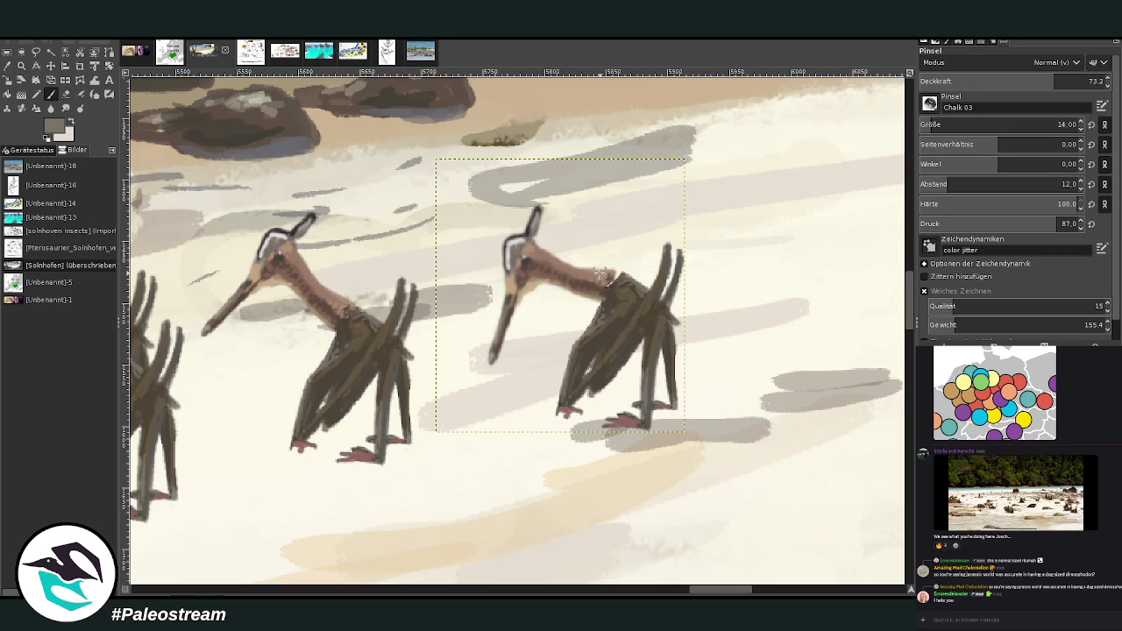
{"action": "left_click", "coordinate": [605, 274], "text": "ctrl"}
{"action": "left_click", "coordinate": [595, 298], "text": "ctrl"}
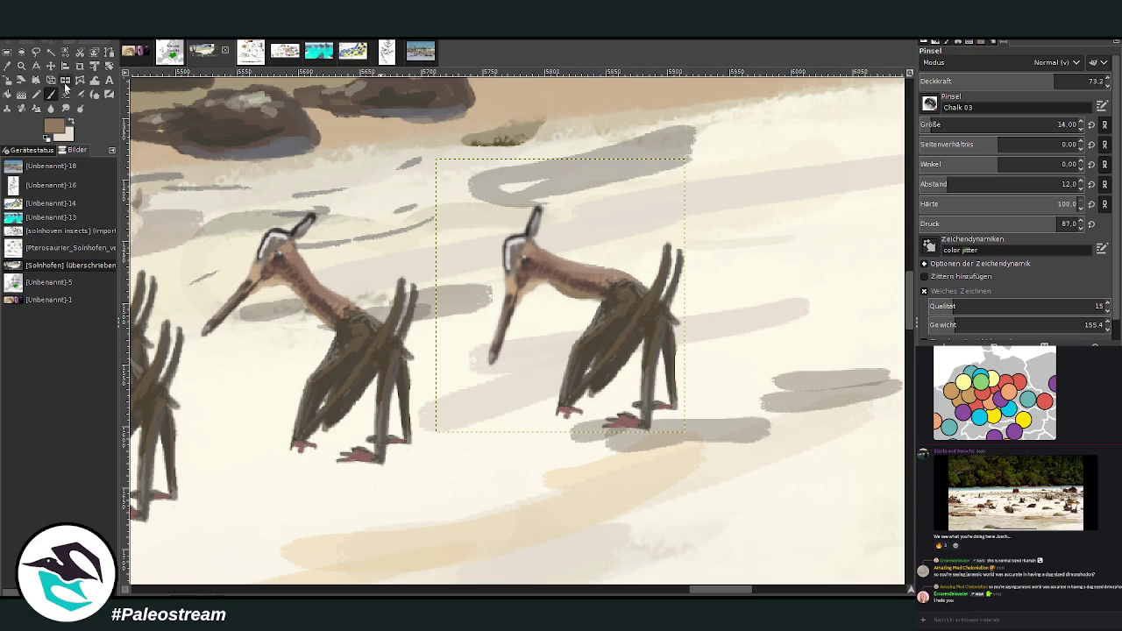
{"action": "left_click", "coordinate": [65, 93]}
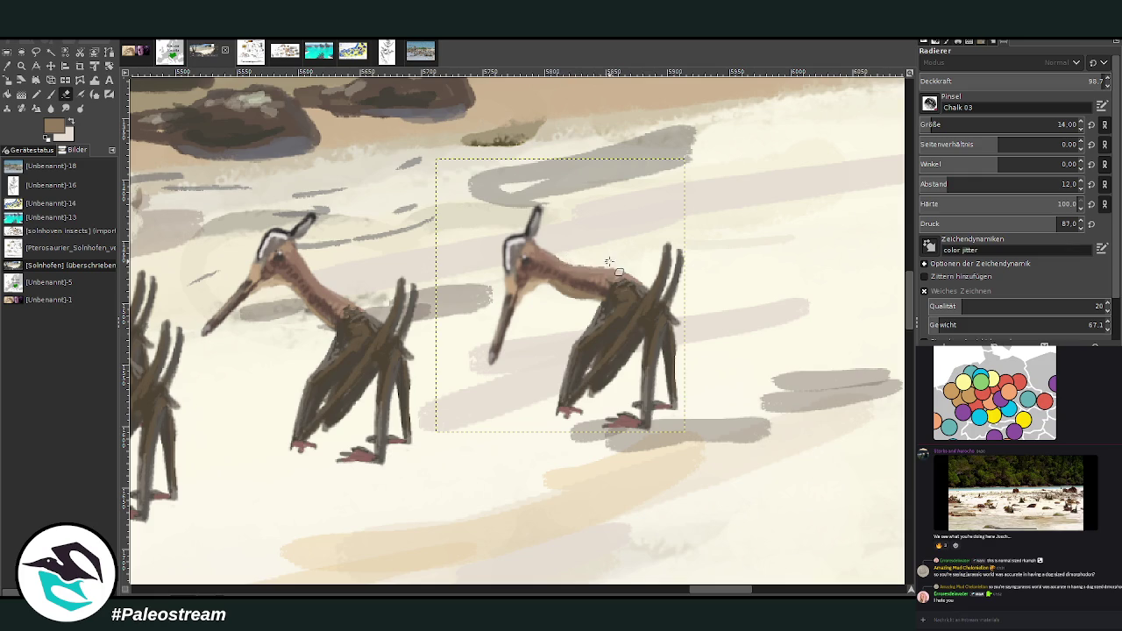
{"action": "mouse_move", "coordinate": [608, 261]}
{"action": "left_mouse_down"}
{"action": "mouse_move", "coordinate": [622, 266]}
{"action": "mouse_move", "coordinate": [590, 266]}
{"action": "left_mouse_up"}
{"action": "left_click", "coordinate": [51, 94]}
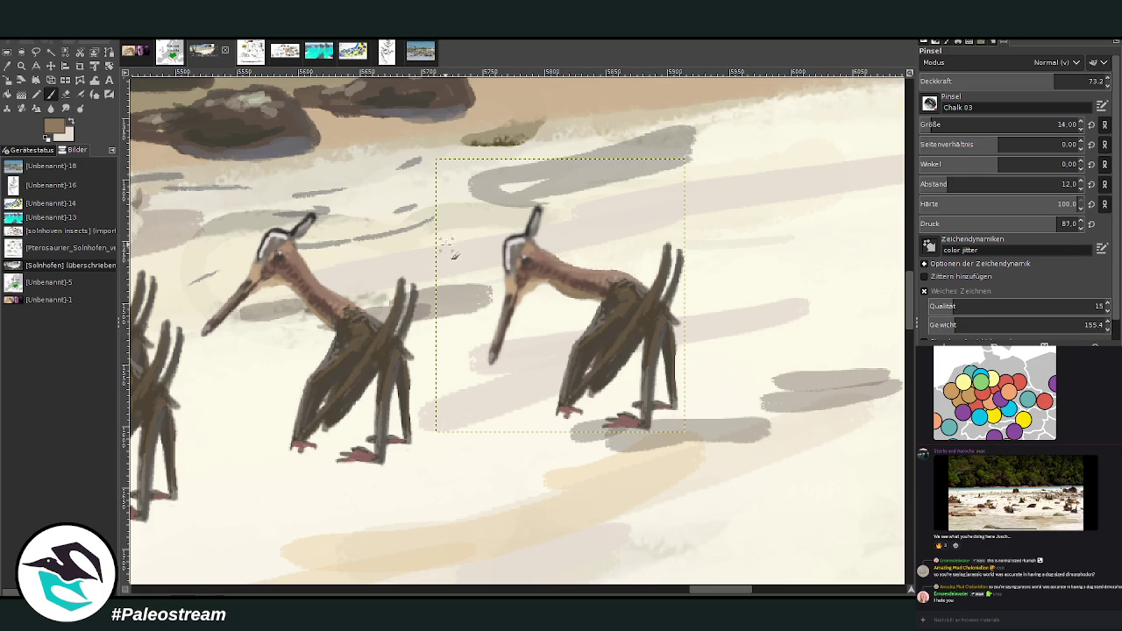
Step: Zoom in on the flock and move the right pterosaur left, just behind its neighbour
{"action": "scroll", "coordinate": [442, 258], "scroll_direction": "down", "scroll_amount": 2}
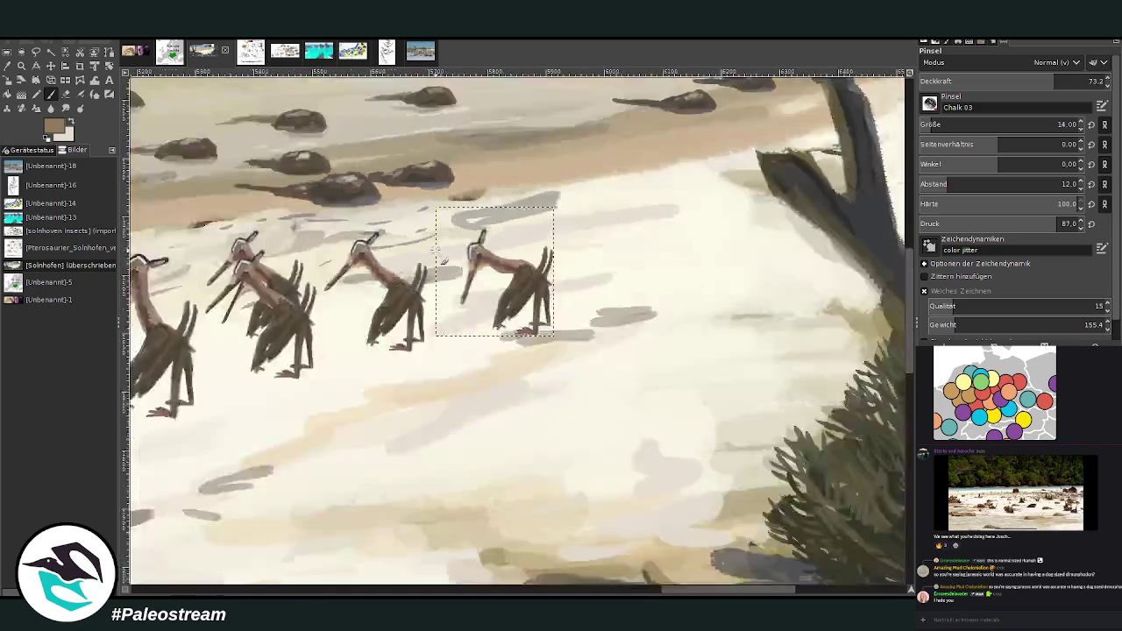
{"action": "scroll", "coordinate": [442, 258], "scroll_direction": "down", "scroll_amount": 3}
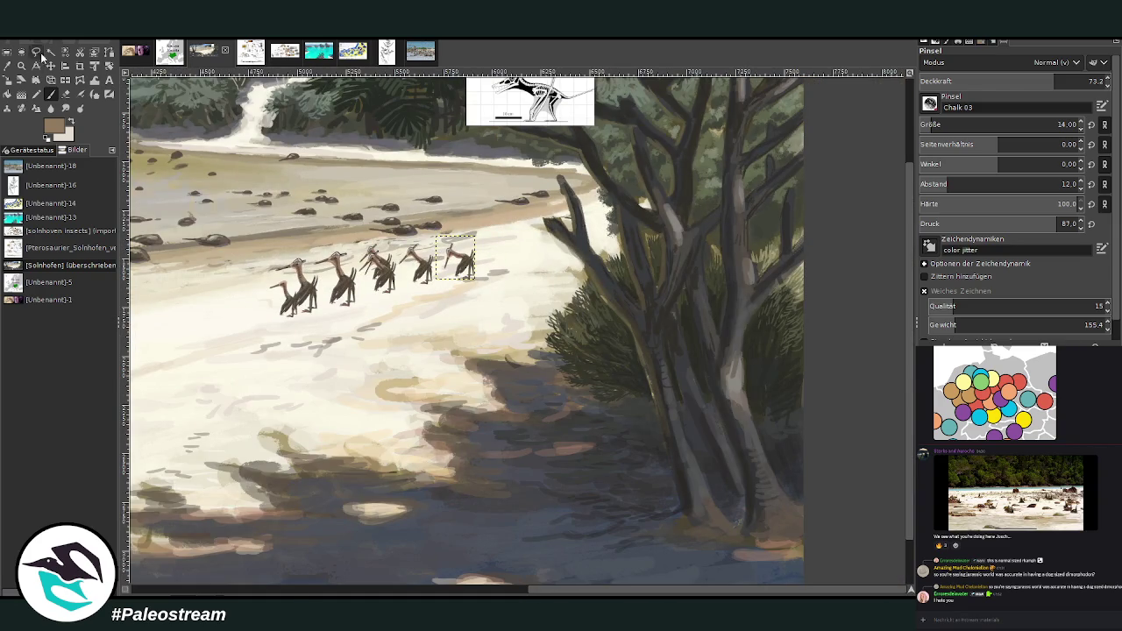
{"action": "key", "text": "z"}
{"action": "left_click_drag", "start_coordinate": [289, 222], "coordinate": [547, 386]}
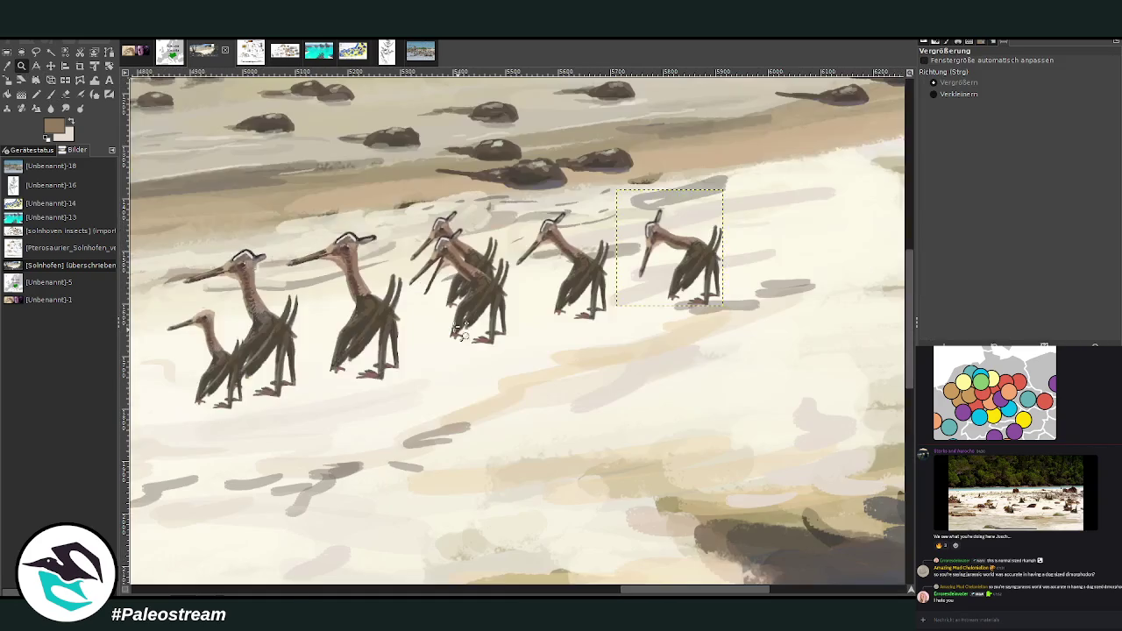
{"action": "key", "text": "m"}
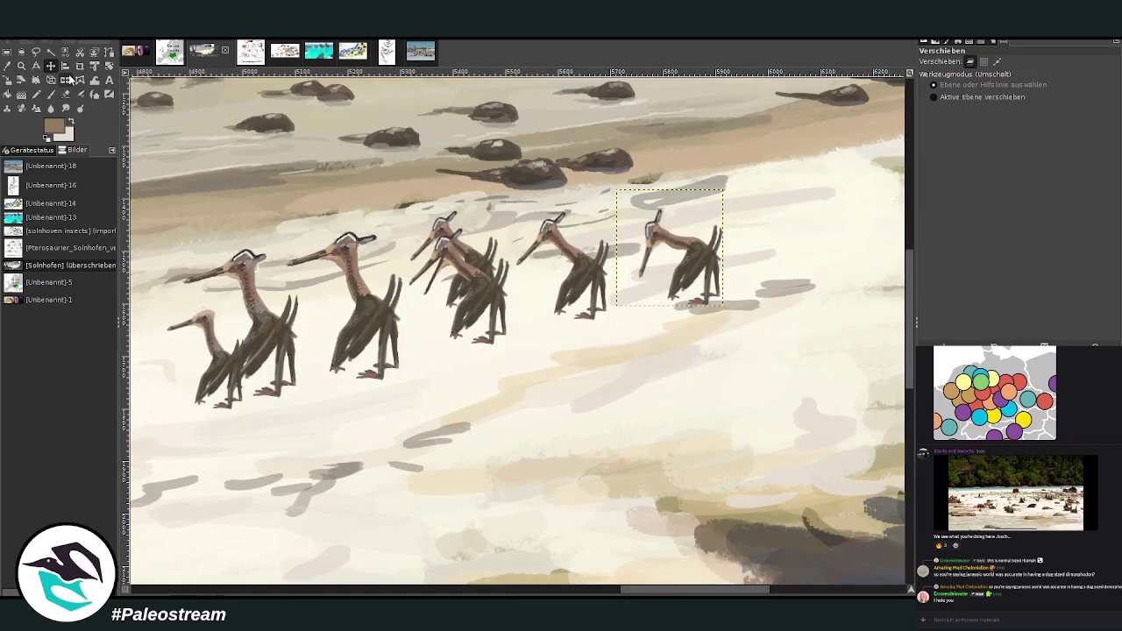
{"action": "left_click_drag", "start_coordinate": [692, 254], "coordinate": [649, 248]}
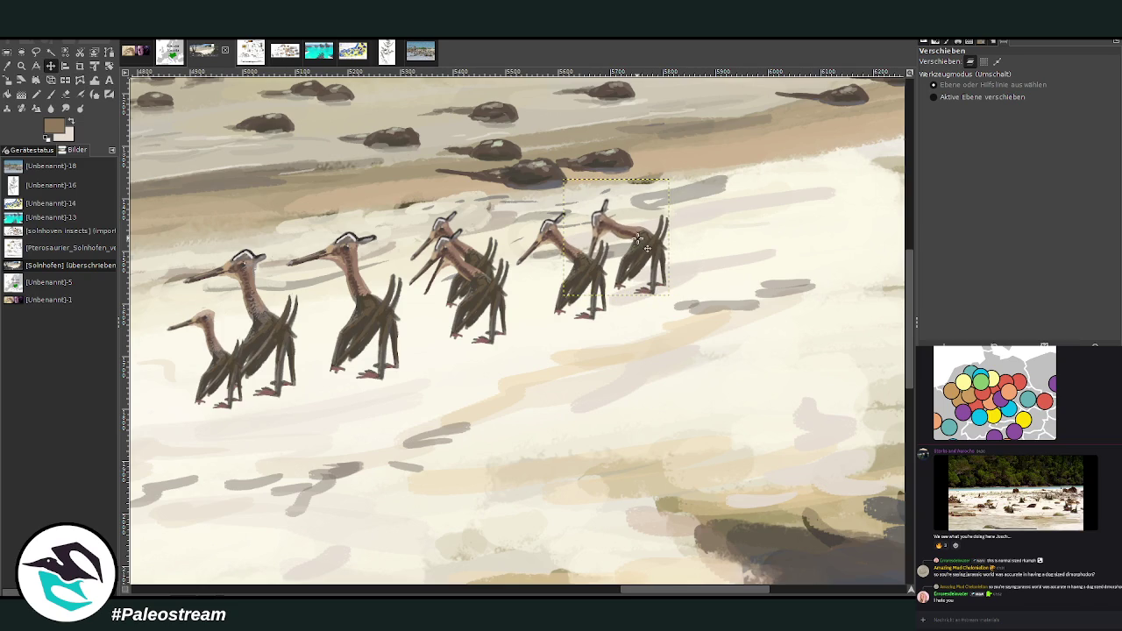
{"action": "mouse_move", "coordinate": [638, 239]}
{"action": "left_mouse_down"}
{"action": "mouse_move", "coordinate": [394, 258]}
{"action": "mouse_move", "coordinate": [624, 240]}
{"action": "mouse_move", "coordinate": [629, 249]}
{"action": "left_mouse_up"}
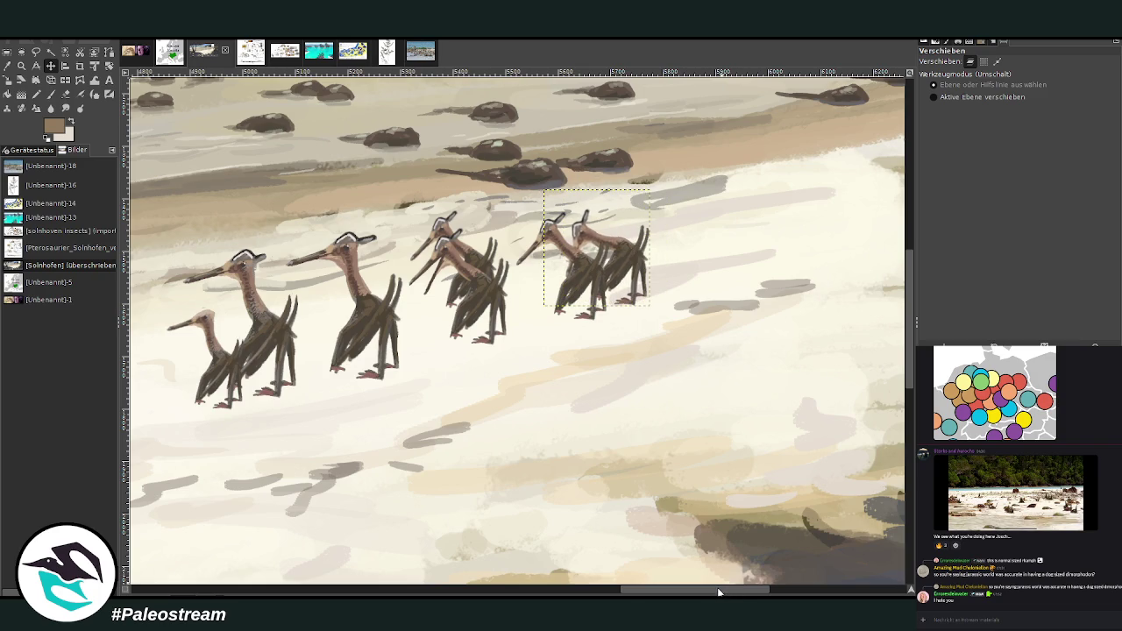
{"action": "left_click_drag", "start_coordinate": [717, 587], "coordinate": [702, 587]}
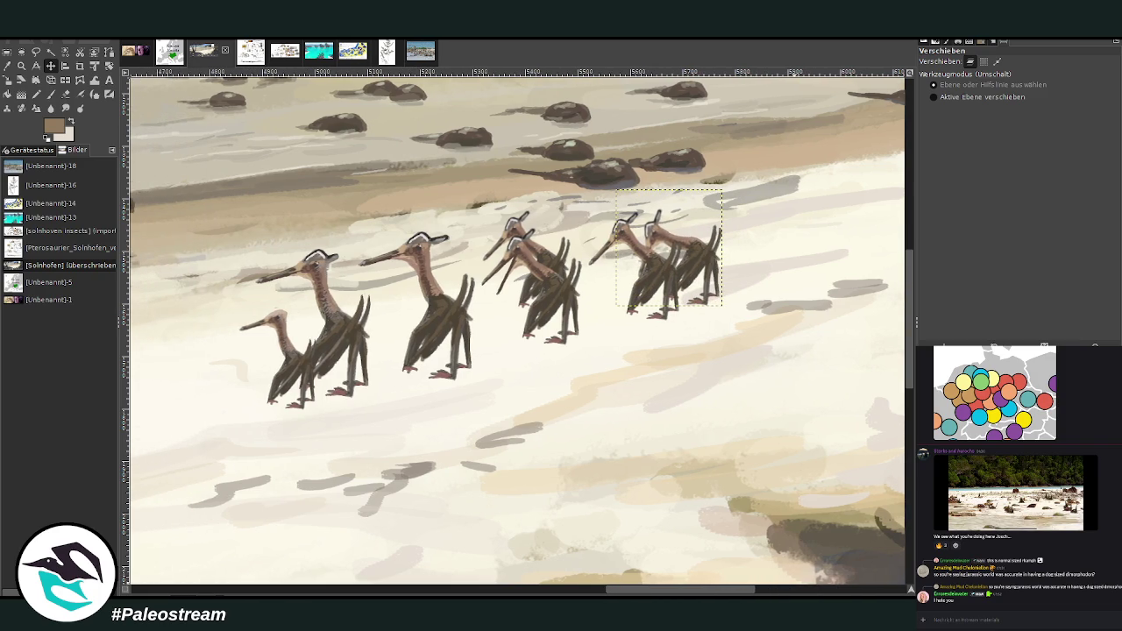
{"action": "key", "text": "shift+e"}
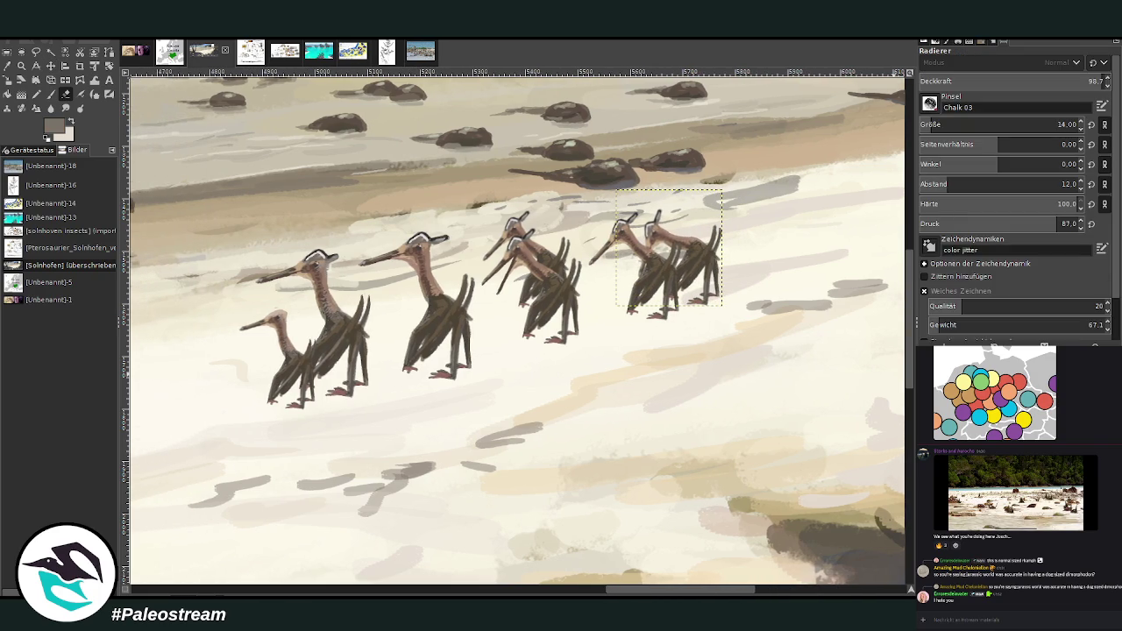
{"action": "key", "text": "Page_Up"}
{"action": "key", "text": "Page_Up"}
{"action": "key", "text": "Page_Up"}
{"action": "key", "text": "Page_Up"}
{"action": "key", "text": "Page_Up"}
Step: Scale the flock layer down to 616×280 and place it on the shoreline
{"action": "left_click", "coordinate": [7, 80]}
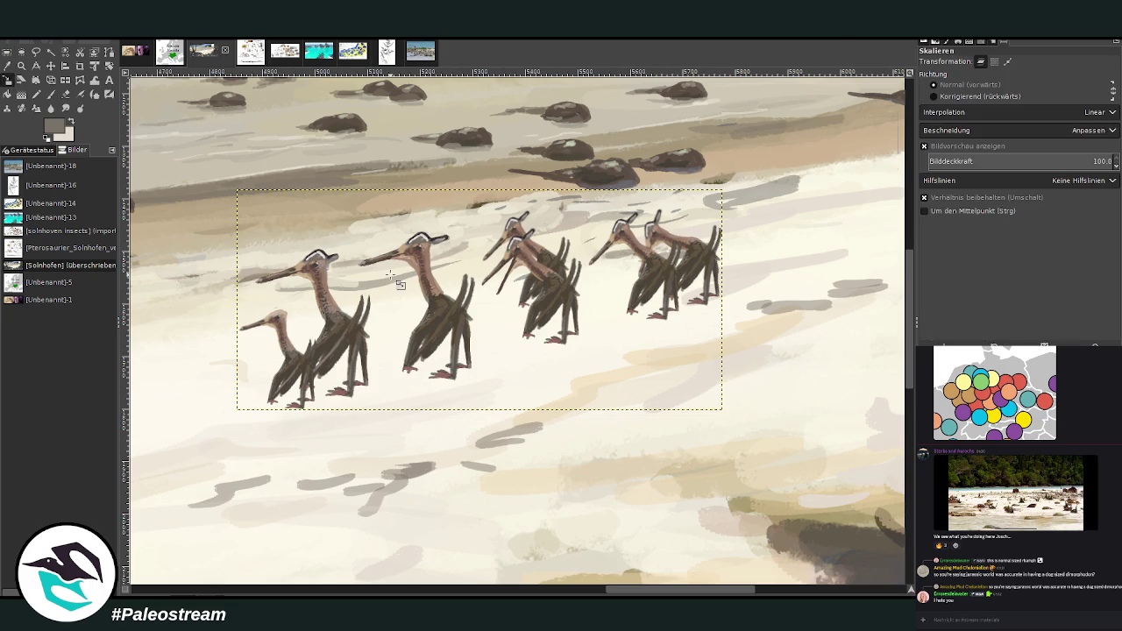
{"action": "mouse_move", "coordinate": [401, 286]}
{"action": "left_mouse_down"}
{"action": "mouse_move", "coordinate": [487, 286]}
{"action": "mouse_move", "coordinate": [596, 213]}
{"action": "left_mouse_up"}
{"action": "scroll", "coordinate": [702, 594], "scroll_direction": "right", "scroll_amount": 5}
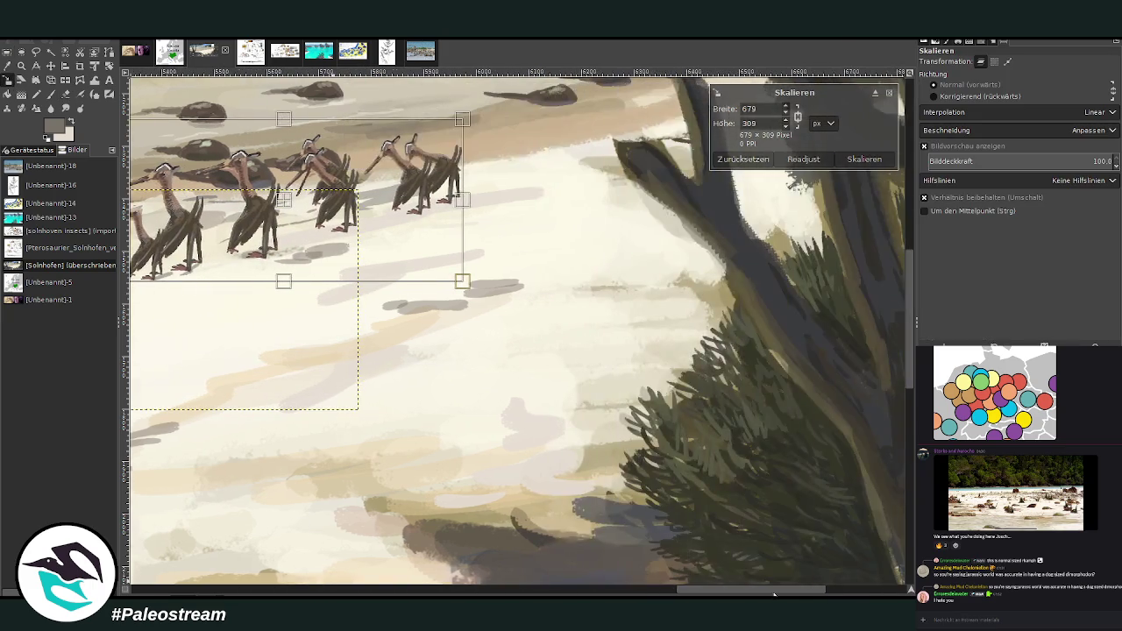
{"action": "scroll", "coordinate": [555, 440], "scroll_direction": "up", "scroll_amount": 3}
{"action": "scroll", "coordinate": [555, 440], "scroll_direction": "up", "scroll_amount": 3}
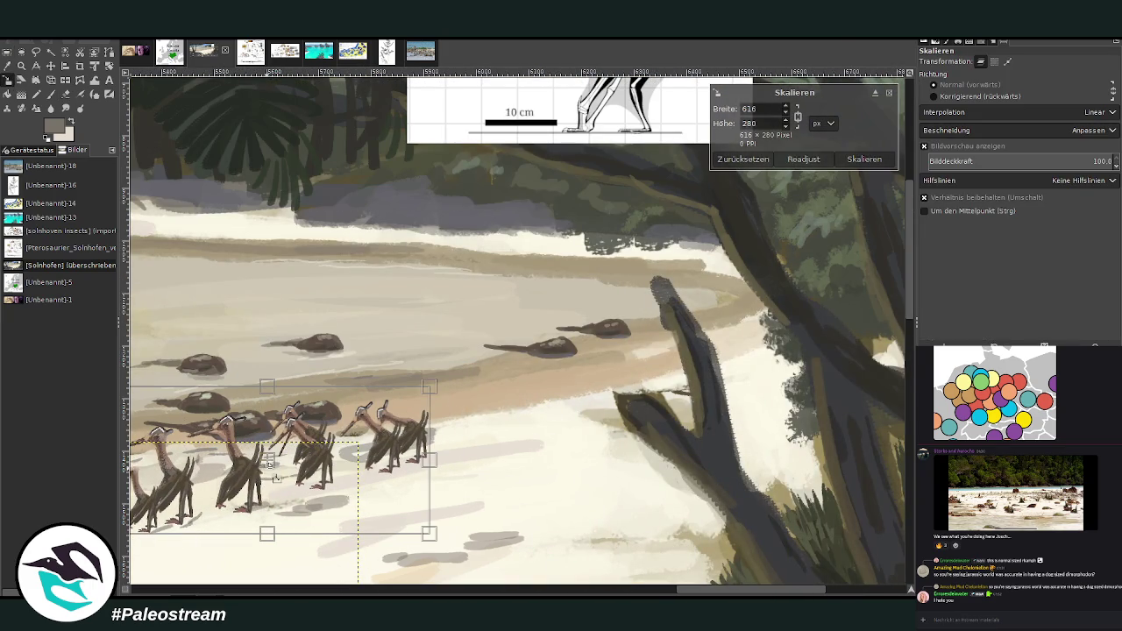
{"action": "left_click_drag", "start_coordinate": [352, 425], "coordinate": [408, 401]}
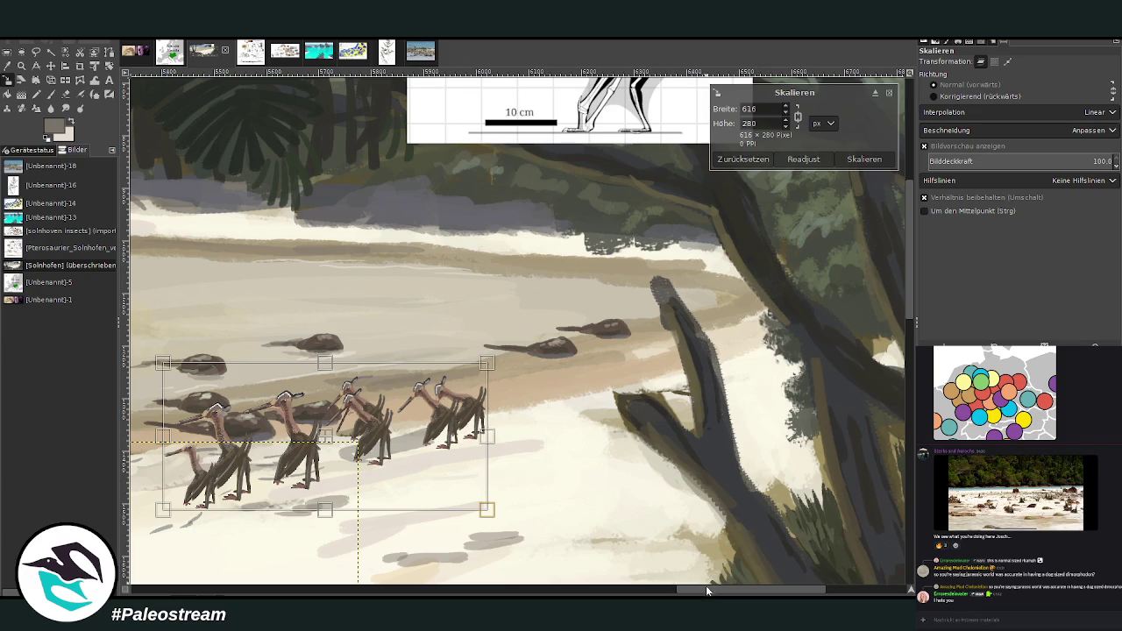
{"action": "scroll", "coordinate": [709, 591], "scroll_direction": "left", "scroll_amount": 4}
{"action": "scroll", "coordinate": [709, 592], "scroll_direction": "left", "scroll_amount": 1}
{"action": "left_click_drag", "start_coordinate": [606, 456], "coordinate": [665, 431]}
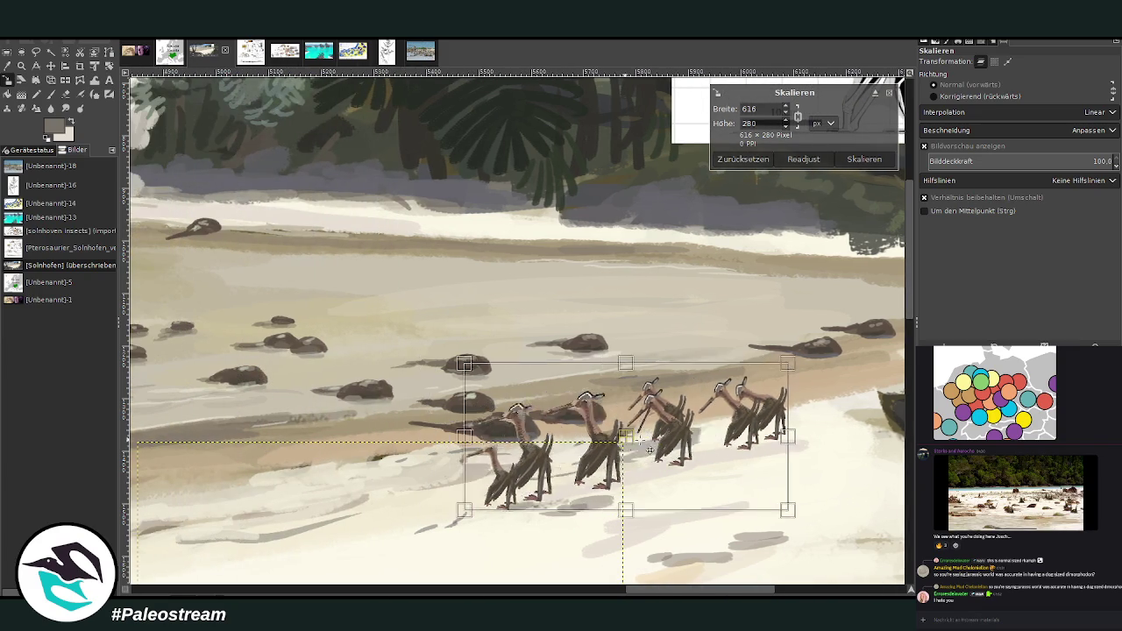
{"action": "left_click", "coordinate": [868, 158]}
Step: Scale the second flock layer to 486×221 toward the tree trunk
{"action": "left_click_drag", "start_coordinate": [677, 590], "coordinate": [726, 589]}
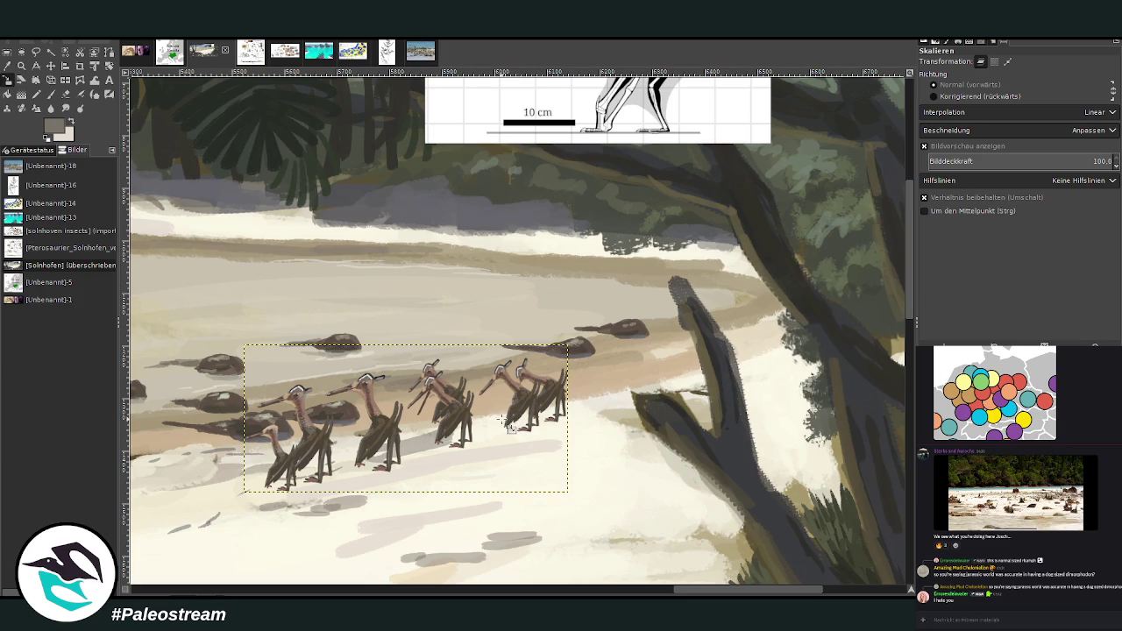
{"action": "left_click", "coordinate": [340, 441]}
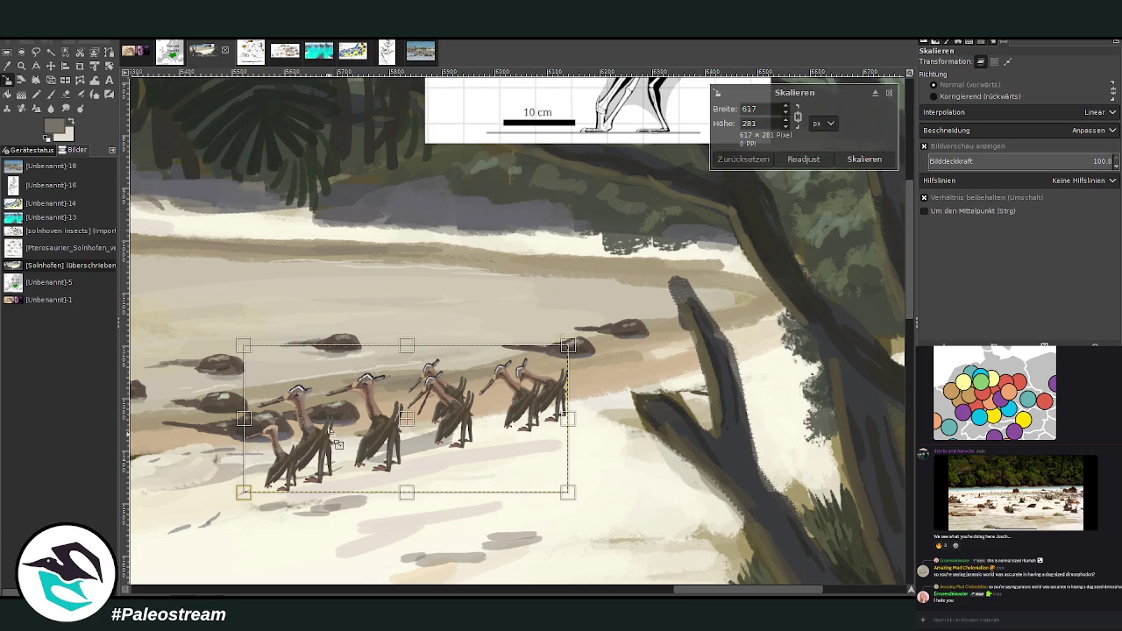
{"action": "mouse_move", "coordinate": [338, 442]}
{"action": "left_mouse_down"}
{"action": "mouse_move", "coordinate": [409, 419]}
{"action": "mouse_move", "coordinate": [595, 394]}
{"action": "mouse_move", "coordinate": [589, 374]}
{"action": "left_mouse_up"}
{"action": "left_click", "coordinate": [856, 163]}
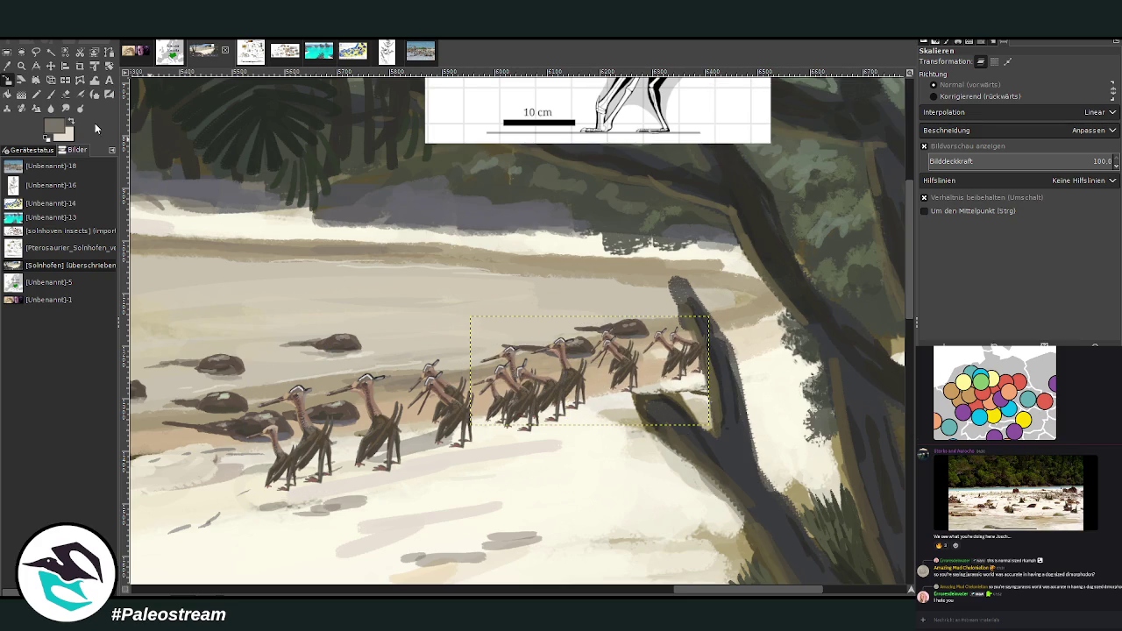
Step: Nudge the smaller flock up-left, then lasso only the rear pterosaurs beside the tree trunk
{"action": "left_click", "coordinate": [51, 65]}
{"action": "left_click_drag", "start_coordinate": [580, 376], "coordinate": [576, 373]}
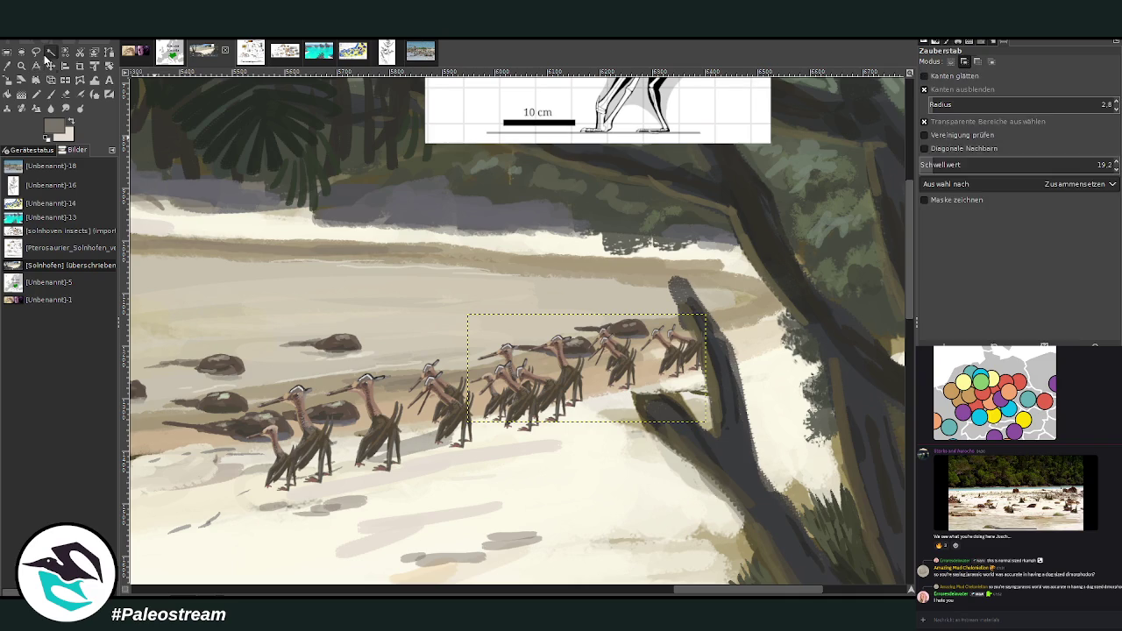
{"action": "left_click", "coordinate": [36, 51]}
{"action": "mouse_move", "coordinate": [685, 369]}
{"action": "left_mouse_down"}
{"action": "mouse_move", "coordinate": [653, 402]}
{"action": "mouse_move", "coordinate": [607, 405]}
{"action": "mouse_move", "coordinate": [585, 365]}
{"action": "mouse_move", "coordinate": [585, 331]}
{"action": "mouse_move", "coordinate": [680, 298]}
{"action": "mouse_move", "coordinate": [711, 386]}
{"action": "mouse_move", "coordinate": [646, 399]}
{"action": "left_mouse_up"}
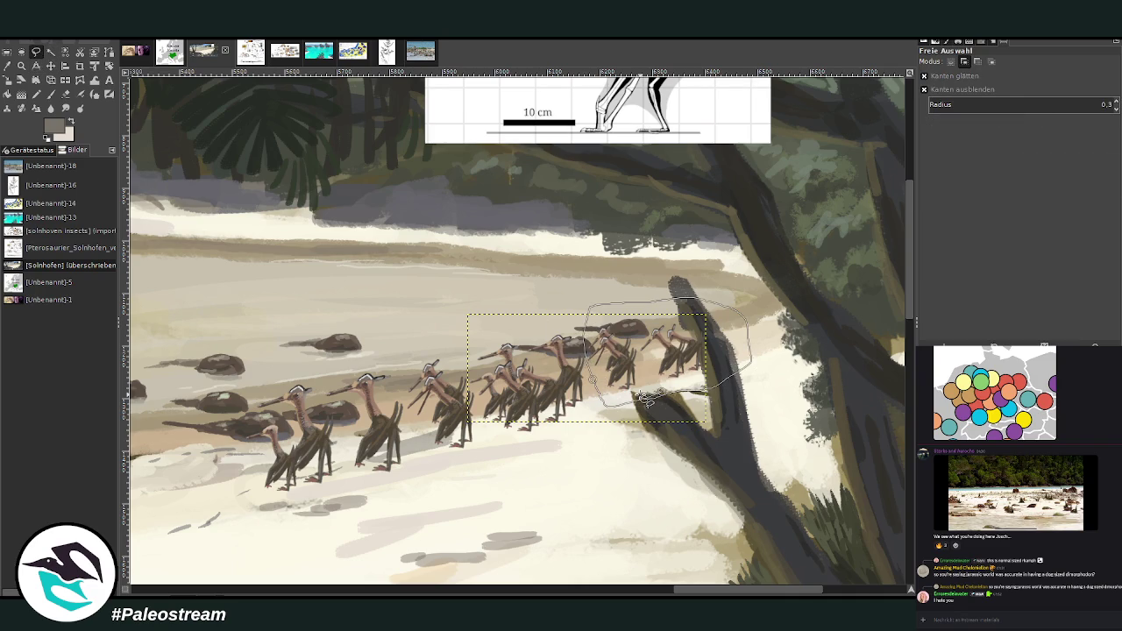
{"action": "left_click", "coordinate": [643, 329]}
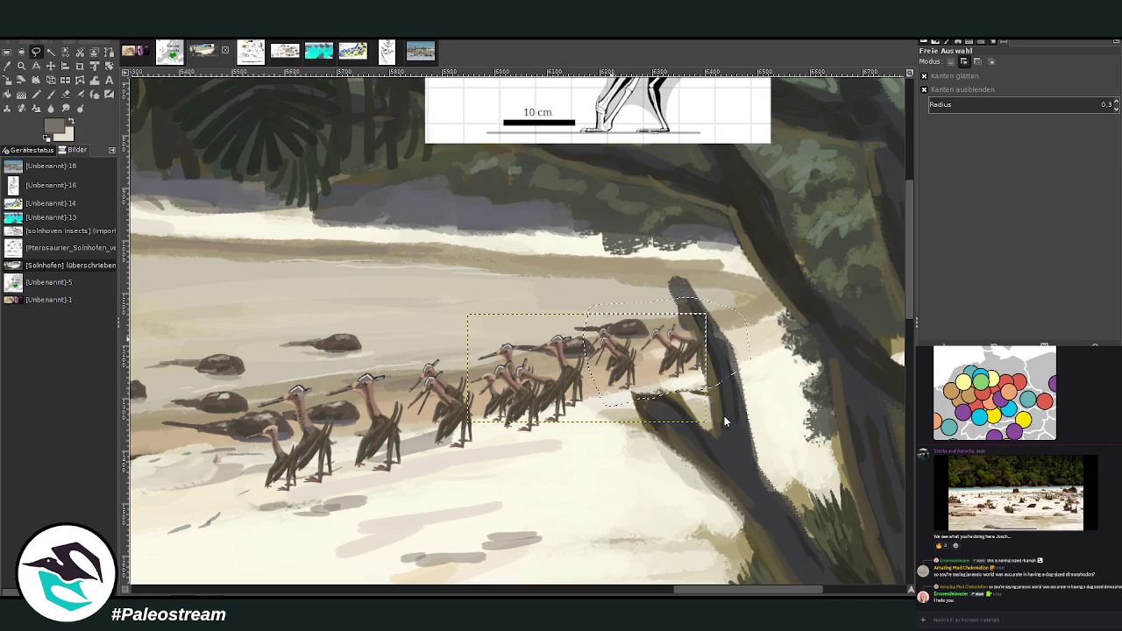
{"action": "key", "text": "Return"}
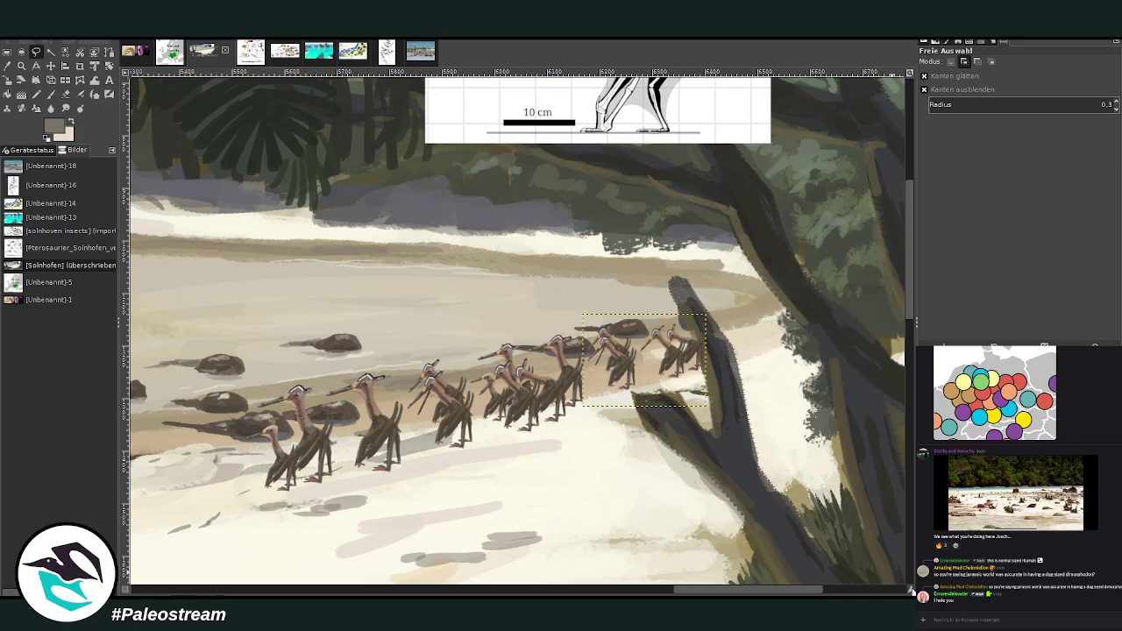
Step: Move the rear pterosaur pair left of the main flock and shrink it to about 205×155 px
{"action": "left_click", "coordinate": [7, 80]}
{"action": "left_click", "coordinate": [671, 377]}
{"action": "left_click_drag", "start_coordinate": [671, 378], "coordinate": [427, 347]}
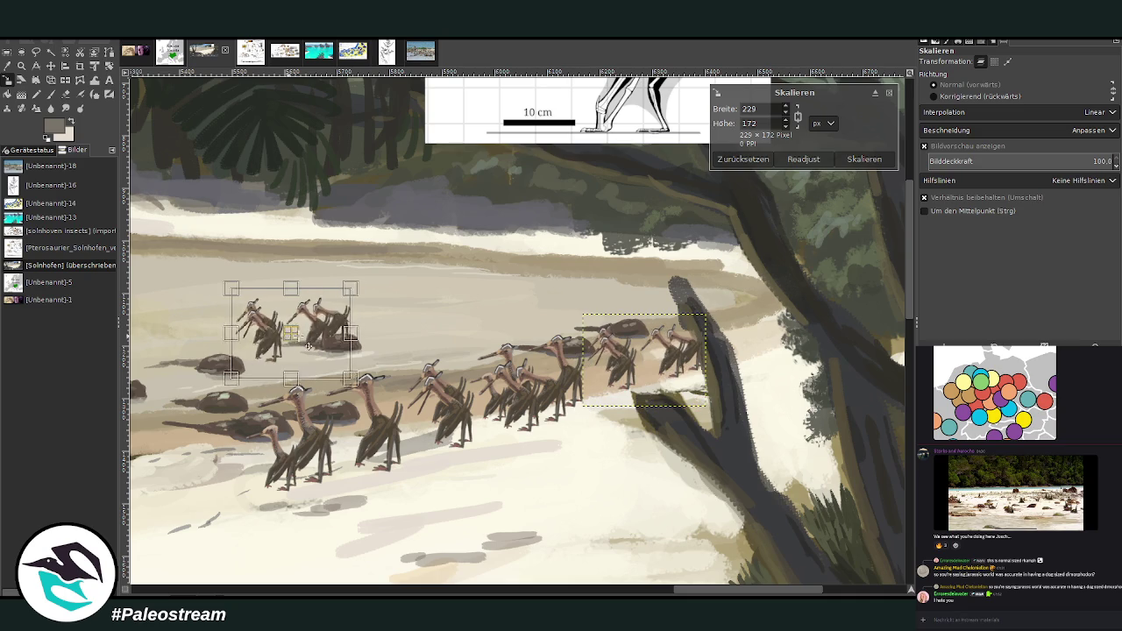
{"action": "left_click_drag", "start_coordinate": [471, 290], "coordinate": [465, 293]}
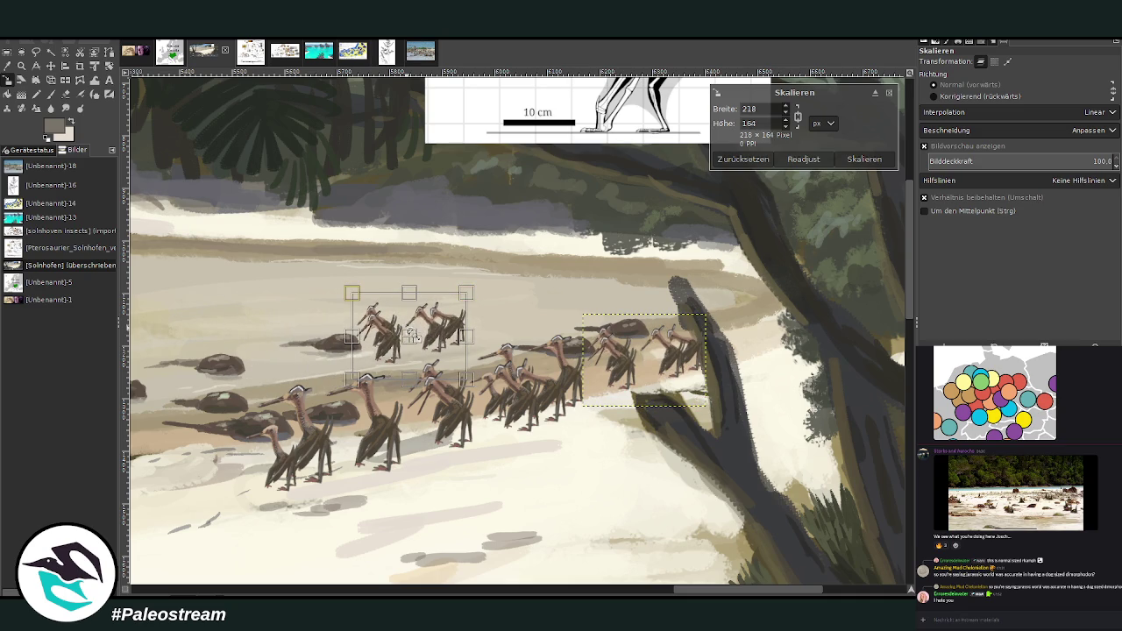
{"action": "left_click_drag", "start_coordinate": [408, 340], "coordinate": [421, 340]}
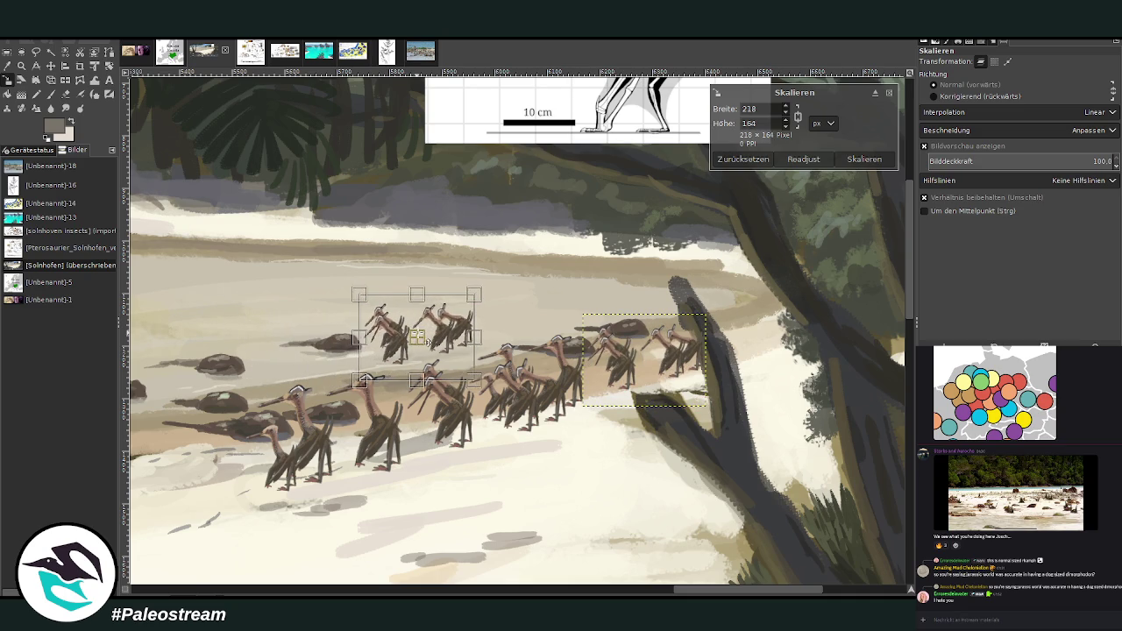
{"action": "left_click", "coordinate": [864, 160]}
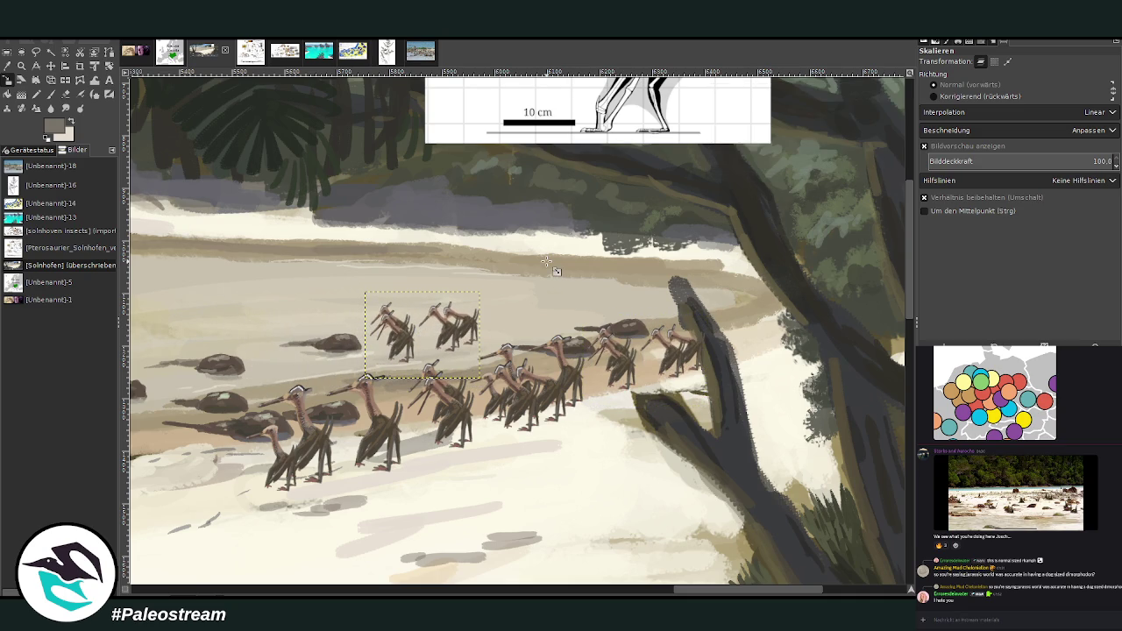
{"action": "left_click", "coordinate": [403, 335]}
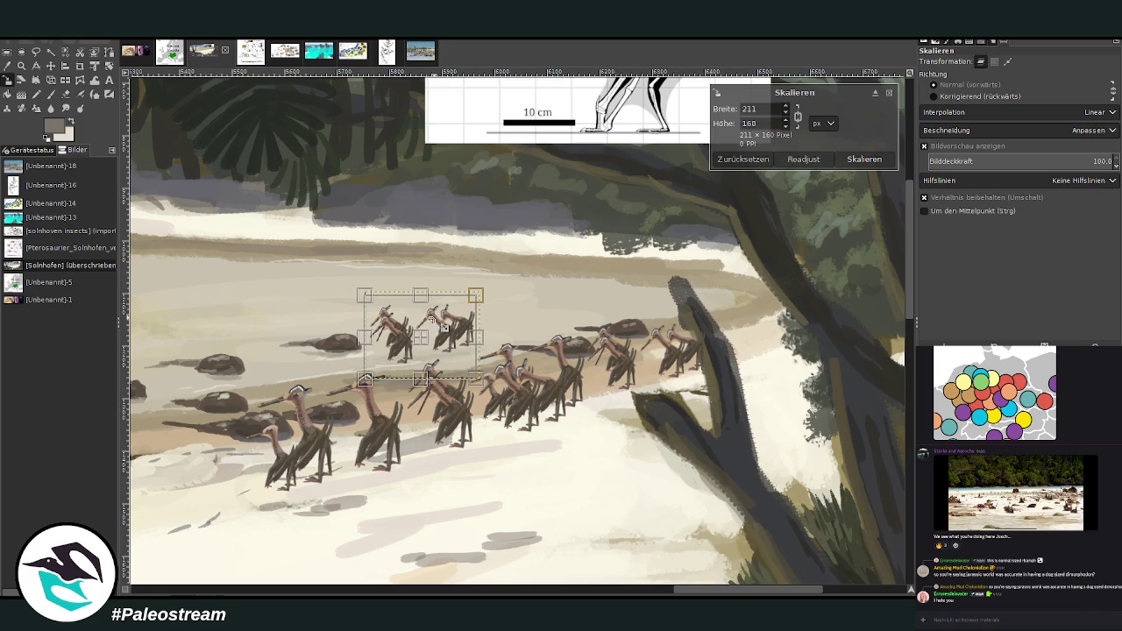
{"action": "left_click_drag", "start_coordinate": [429, 347], "coordinate": [428, 337]}
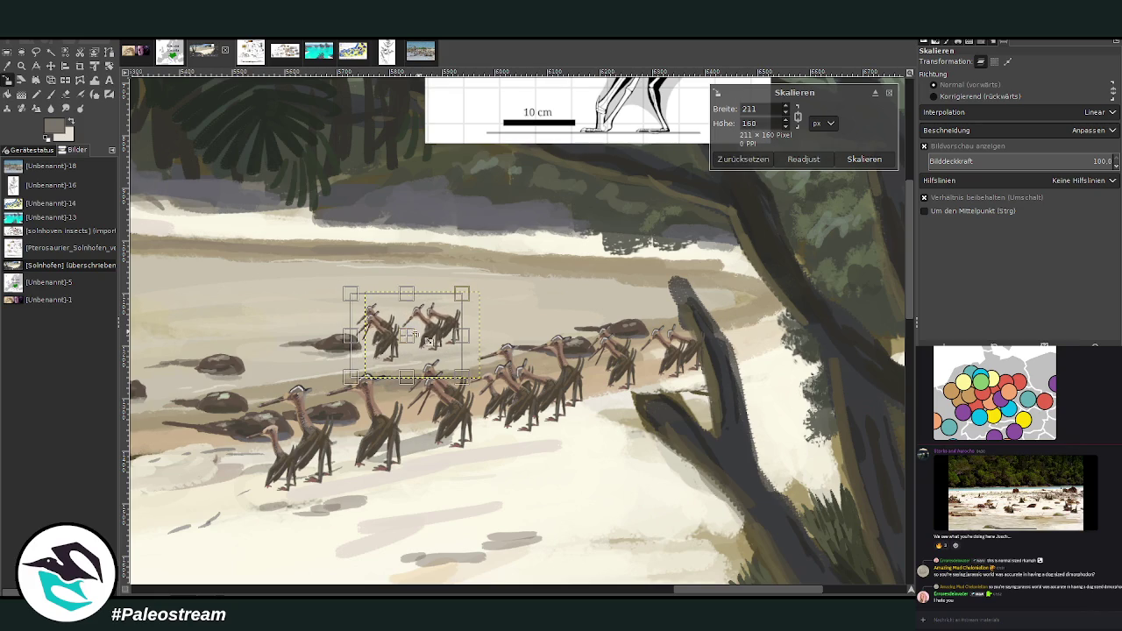
{"action": "left_click", "coordinate": [864, 158]}
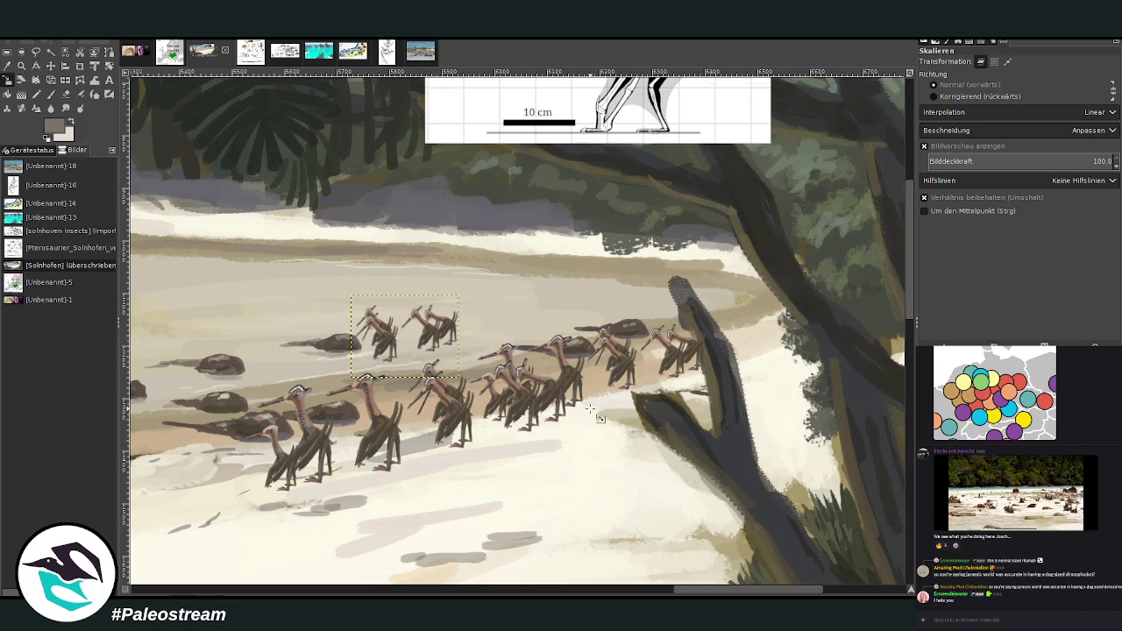
{"action": "left_click_drag", "start_coordinate": [697, 591], "coordinate": [672, 586]}
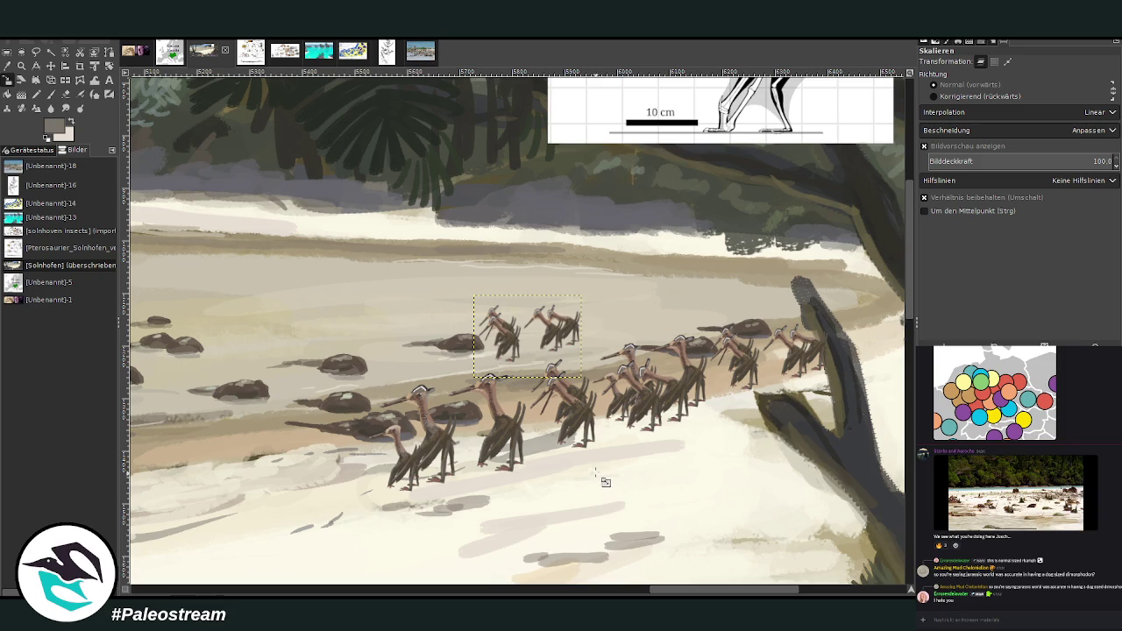
Step: Lasso one front-row pterosaur, then copy and paste it as a new piece
{"action": "left_click", "coordinate": [36, 52]}
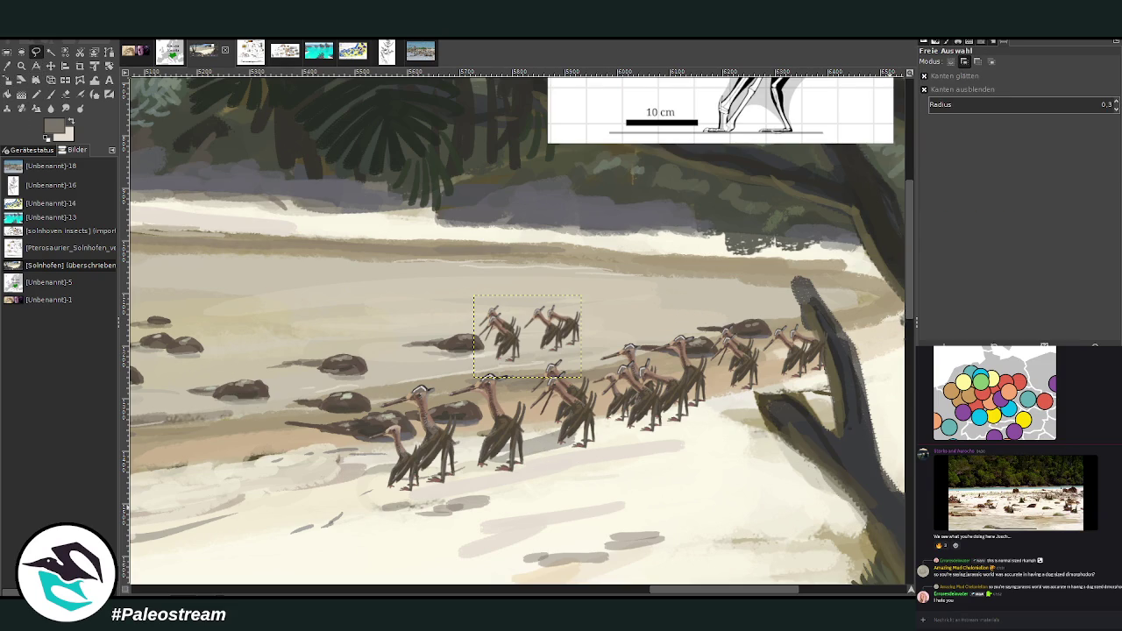
{"action": "left_click_drag", "start_coordinate": [591, 314], "coordinate": [591, 421]}
{"action": "key", "text": "ctrl+shift+a"}
{"action": "key", "text": "ctrl+z"}
{"action": "left_click_drag", "start_coordinate": [366, 344], "coordinate": [366, 492]}
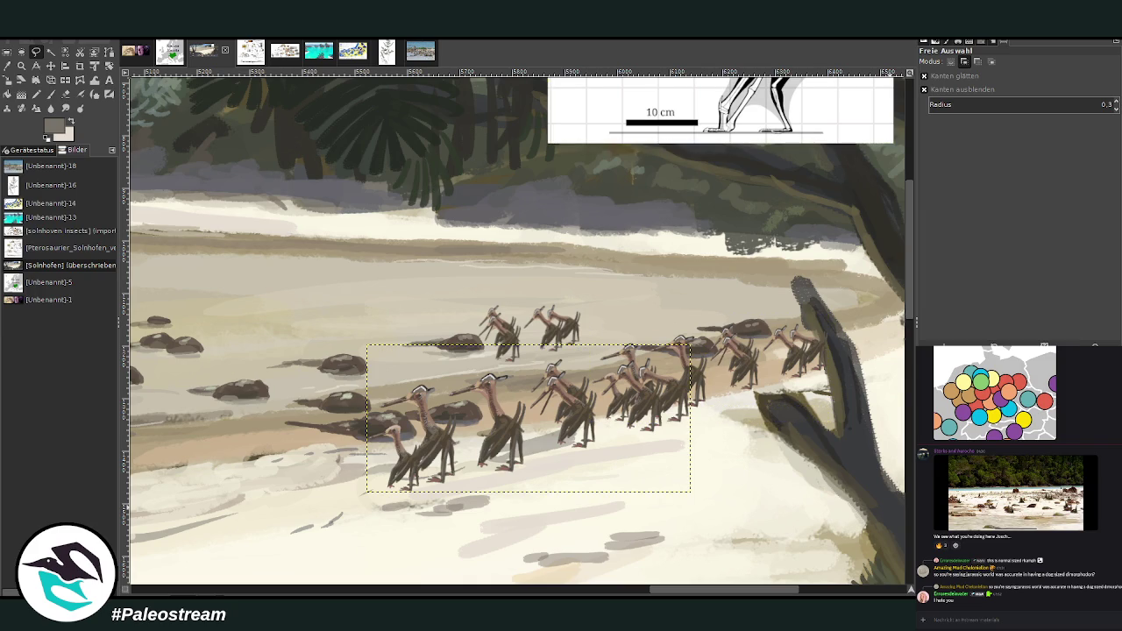
{"action": "mouse_move", "coordinate": [529, 467]}
{"action": "left_mouse_down"}
{"action": "mouse_move", "coordinate": [478, 473]}
{"action": "mouse_move", "coordinate": [453, 373]}
{"action": "mouse_move", "coordinate": [521, 378]}
{"action": "mouse_move", "coordinate": [536, 446]}
{"action": "left_mouse_up"}
{"action": "key", "text": "Return"}
{"action": "key", "text": "ctrl+c"}
{"action": "key", "text": "ctrl+v"}
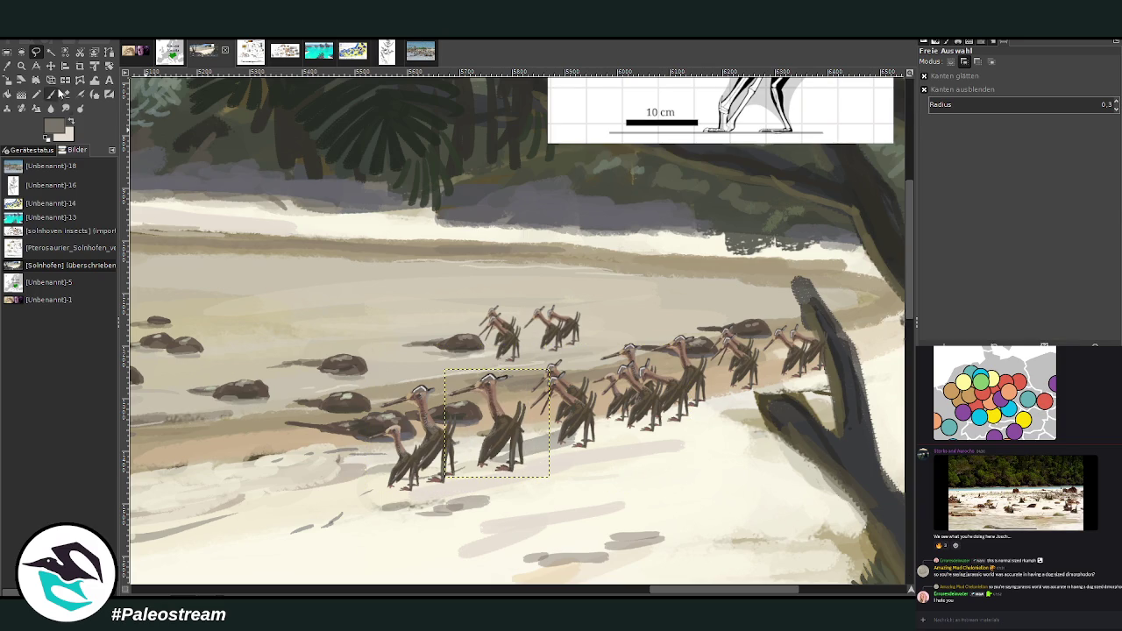
Step: Flip the pasted pterosaur horizontally and move it up-left onto open sand
{"action": "left_click", "coordinate": [64, 79]}
{"action": "left_click", "coordinate": [446, 394]}
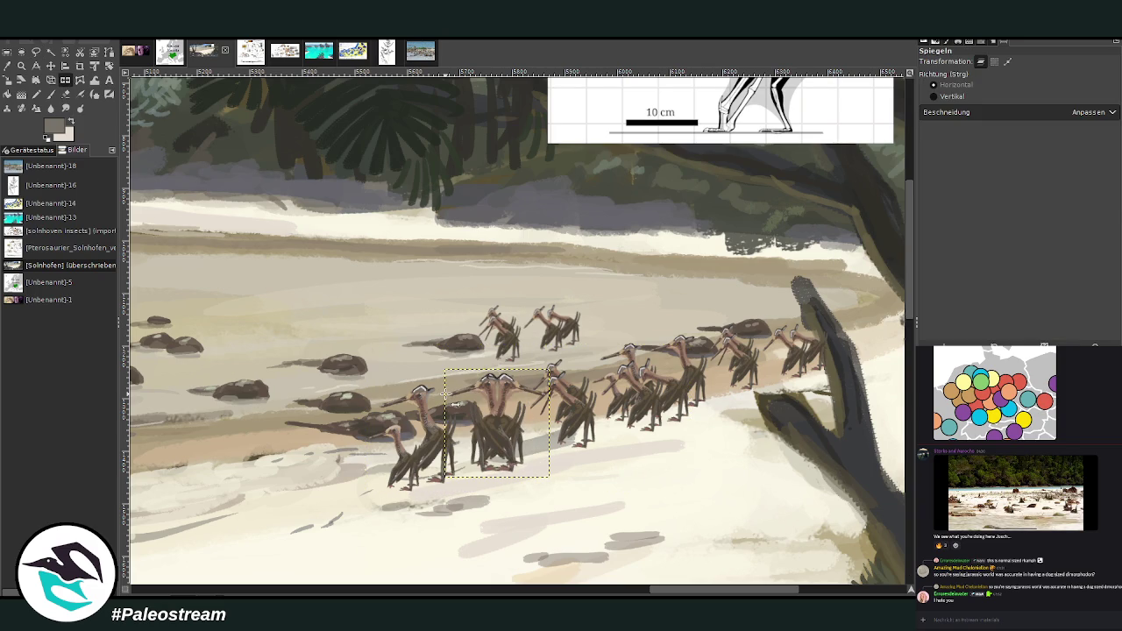
{"action": "left_click", "coordinate": [109, 65]}
{"action": "left_click", "coordinate": [51, 66]}
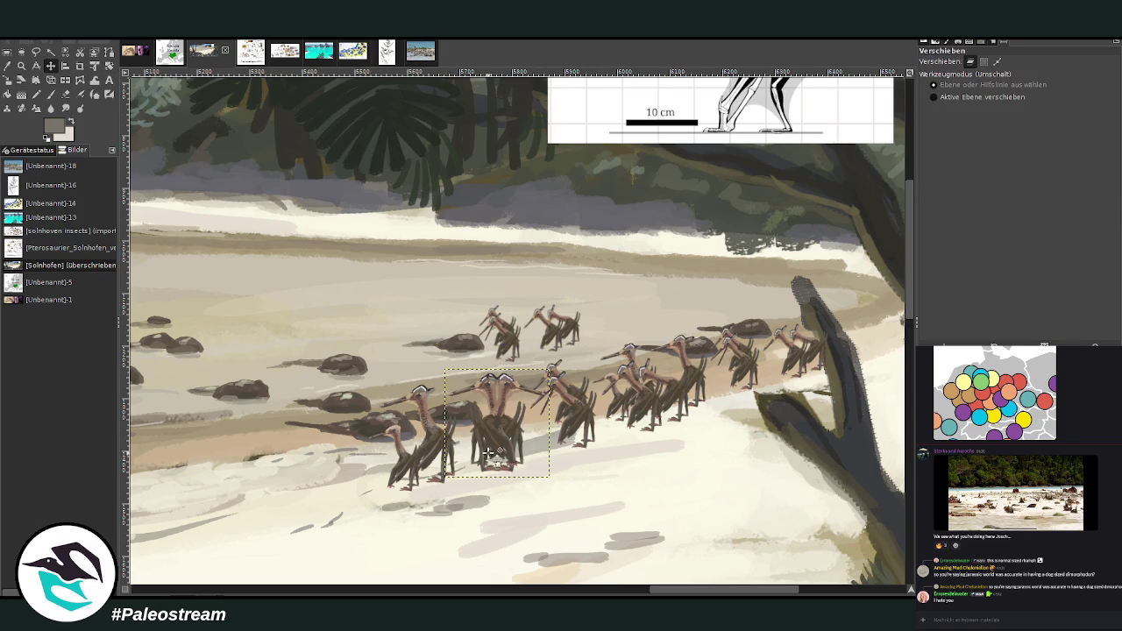
{"action": "left_click_drag", "start_coordinate": [494, 435], "coordinate": [350, 312]}
Step: Shrink the pterosaur copy to 165×170 and tilt it about 8°
{"action": "key", "text": "shift+s"}
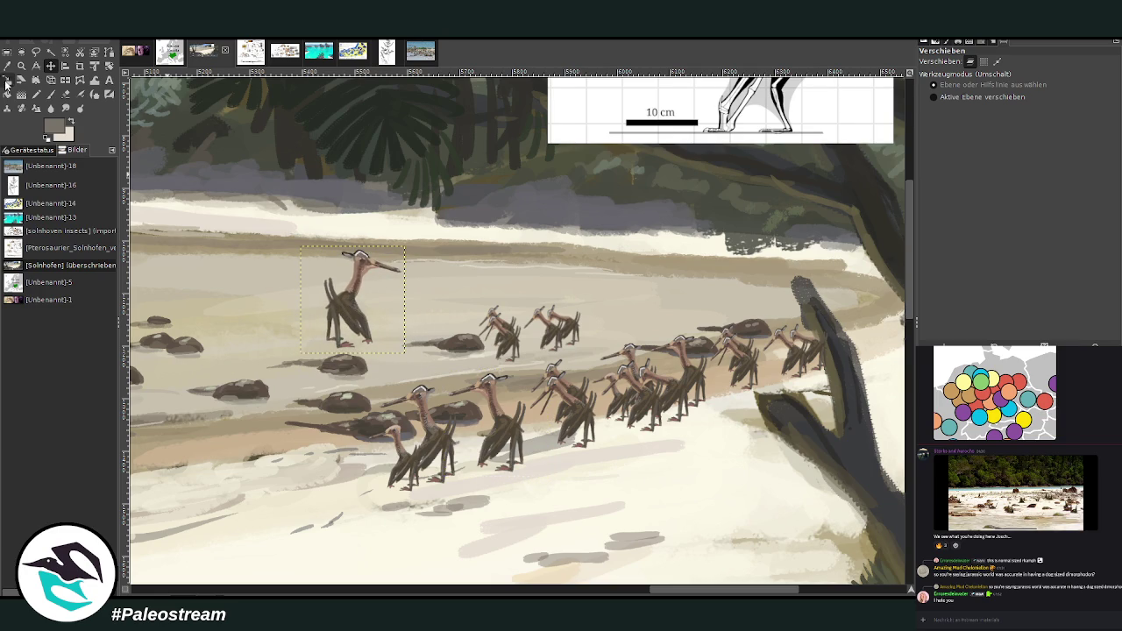
{"action": "left_click", "coordinate": [356, 289]}
{"action": "left_click_drag", "start_coordinate": [355, 289], "coordinate": [351, 292]}
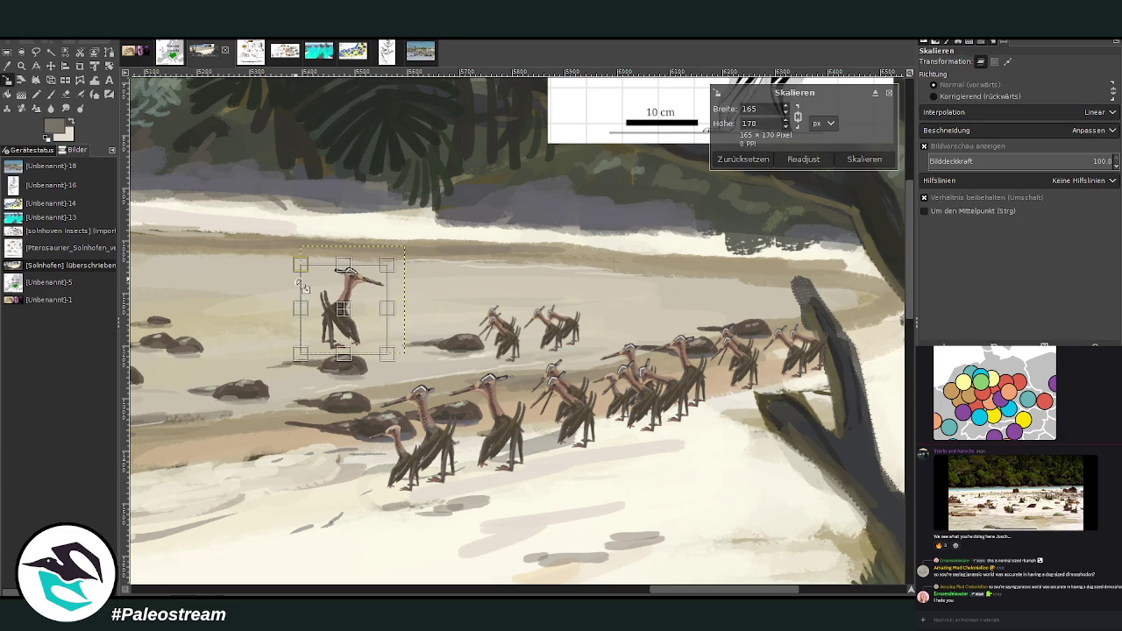
{"action": "left_click", "coordinate": [888, 94]}
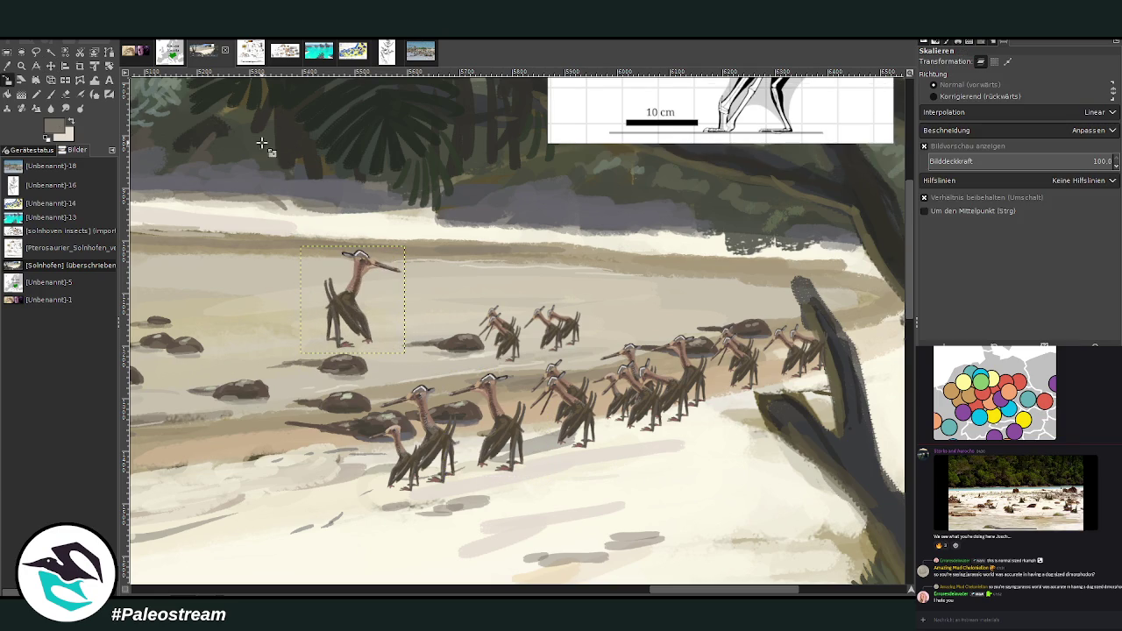
{"action": "left_click", "coordinate": [108, 66]}
{"action": "left_click", "coordinate": [396, 249]}
{"action": "left_click_drag", "start_coordinate": [394, 247], "coordinate": [380, 259]}
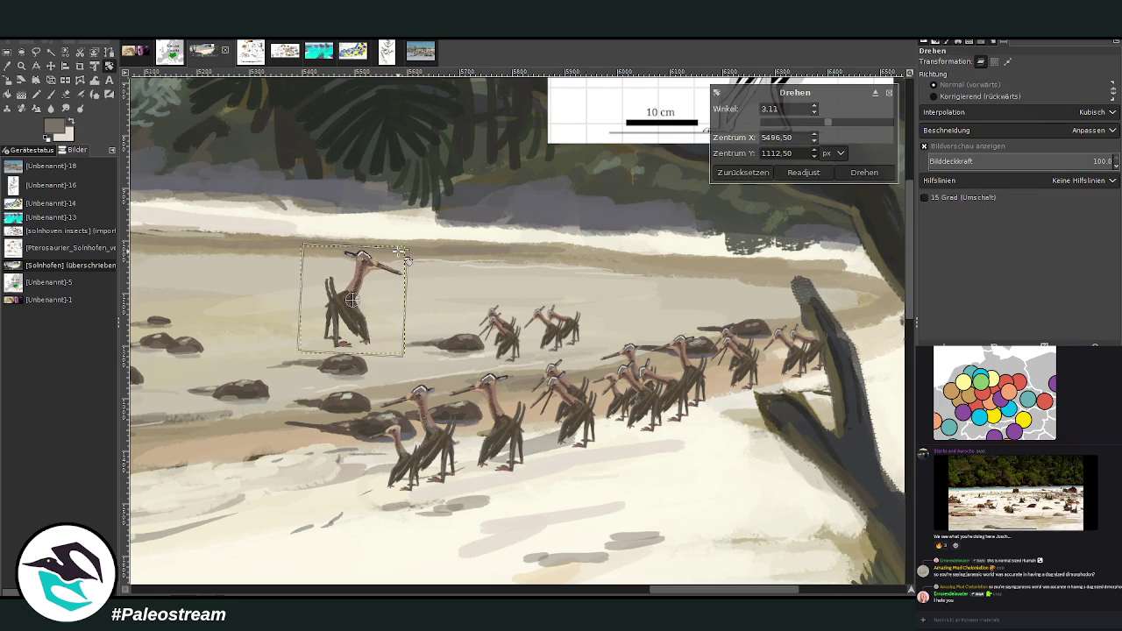
{"action": "left_click", "coordinate": [863, 172]}
Step: Scale the copy to about 149×153 px and shift it left among the horseshoe crabs
{"action": "left_click", "coordinate": [9, 79]}
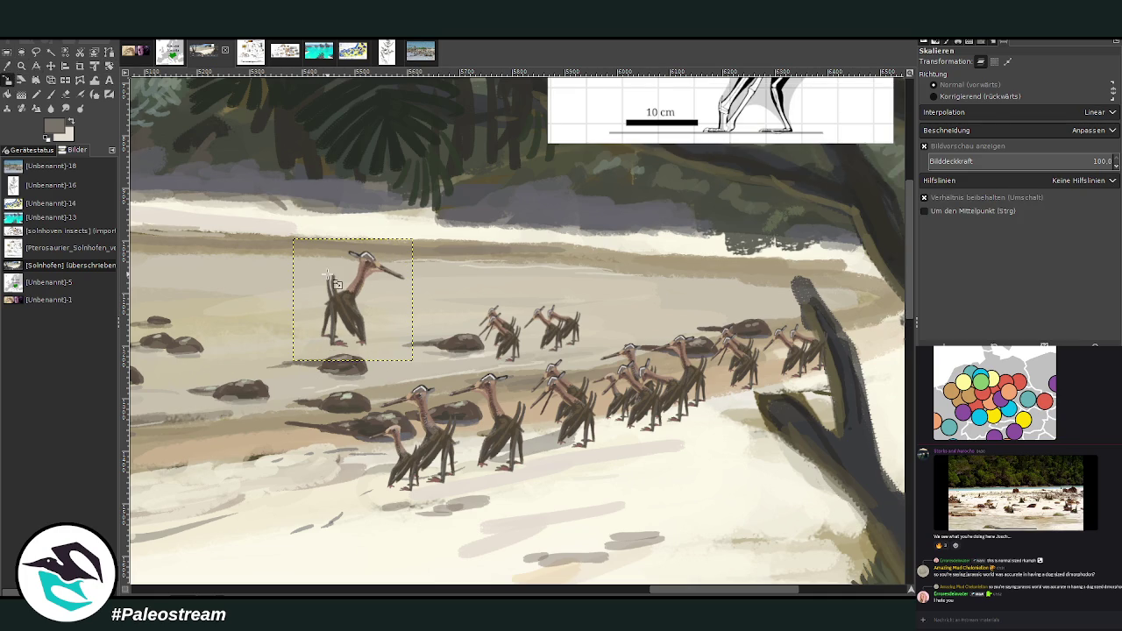
{"action": "left_click", "coordinate": [350, 298]}
{"action": "left_click_drag", "start_coordinate": [374, 253], "coordinate": [200, 369]}
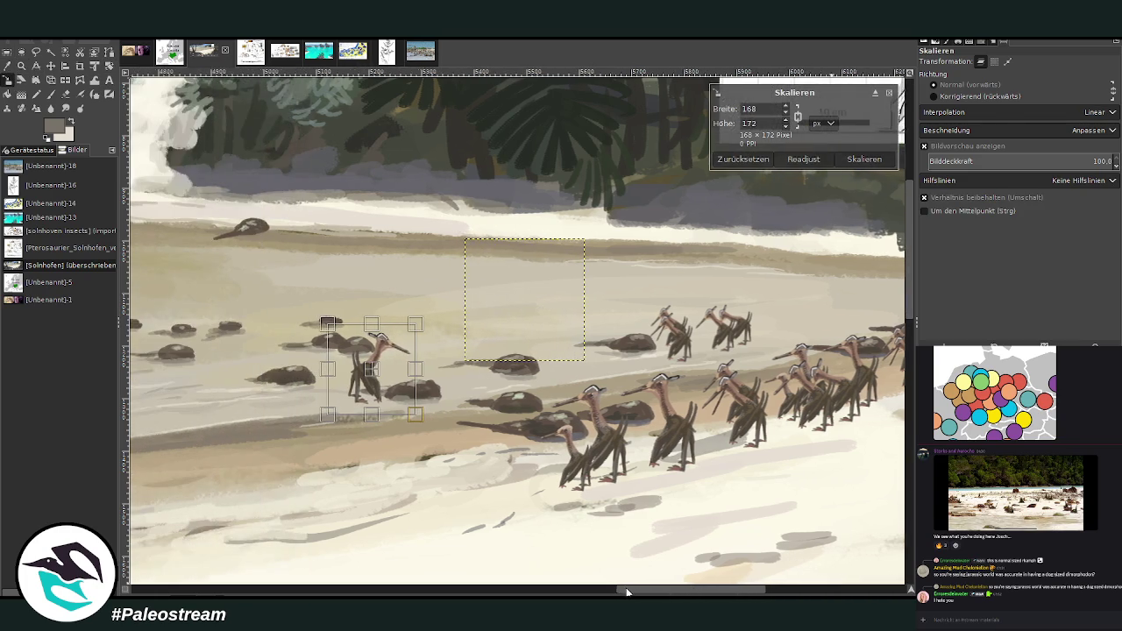
{"action": "left_click_drag", "start_coordinate": [659, 590], "coordinate": [620, 590]}
{"action": "left_click_drag", "start_coordinate": [318, 378], "coordinate": [237, 377]}
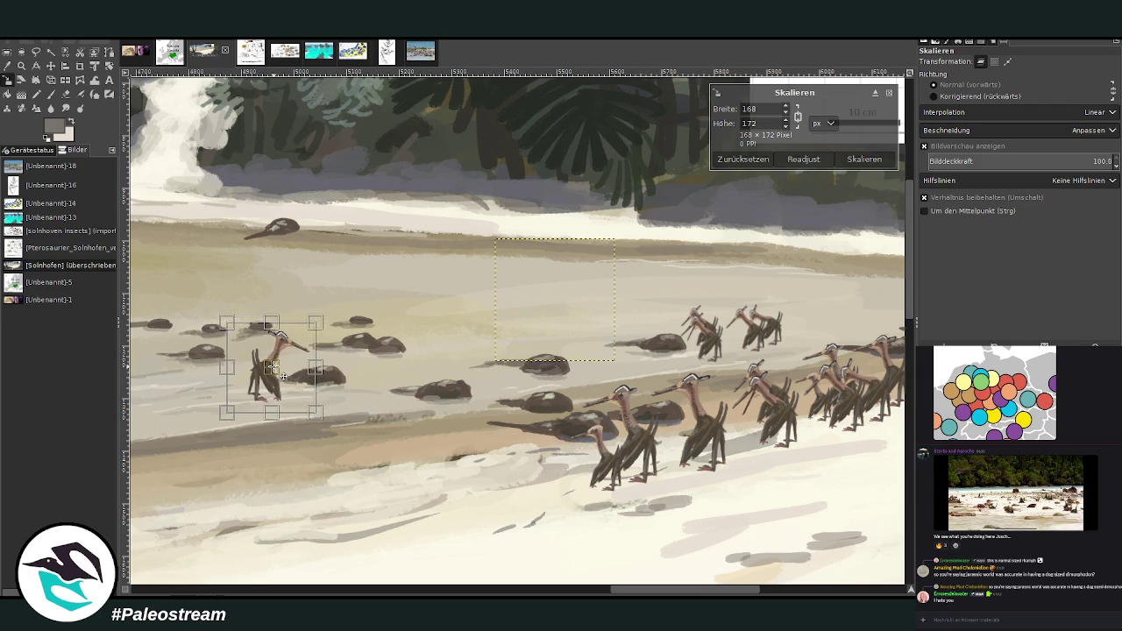
{"action": "left_click_drag", "start_coordinate": [219, 415], "coordinate": [282, 377]}
{"action": "left_click", "coordinate": [861, 160]}
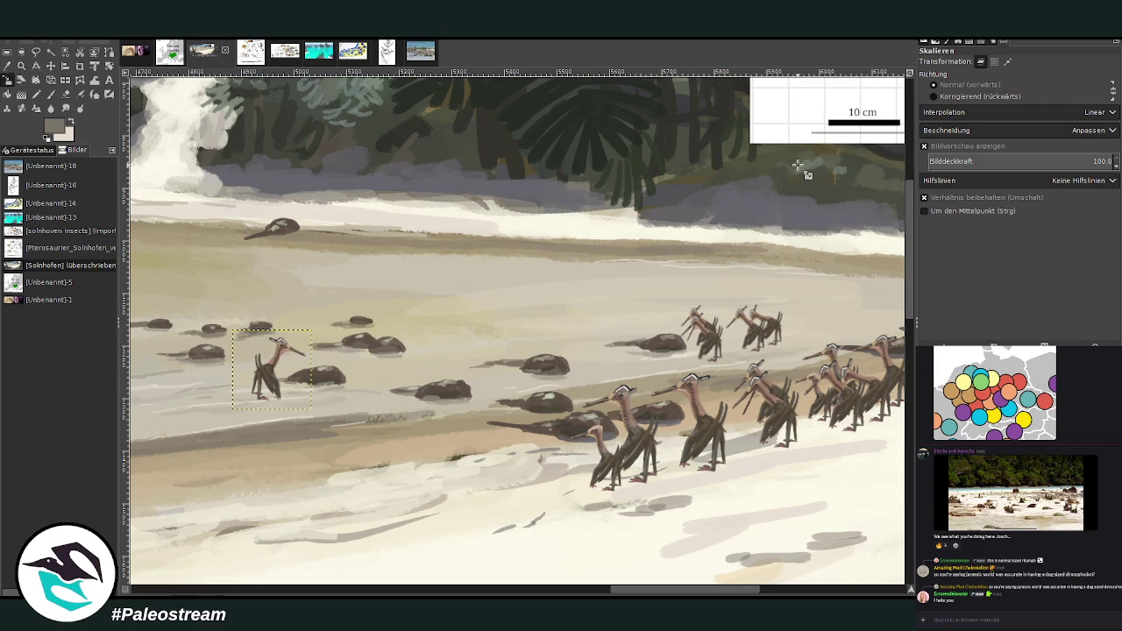
{"action": "left_click", "coordinate": [22, 65]}
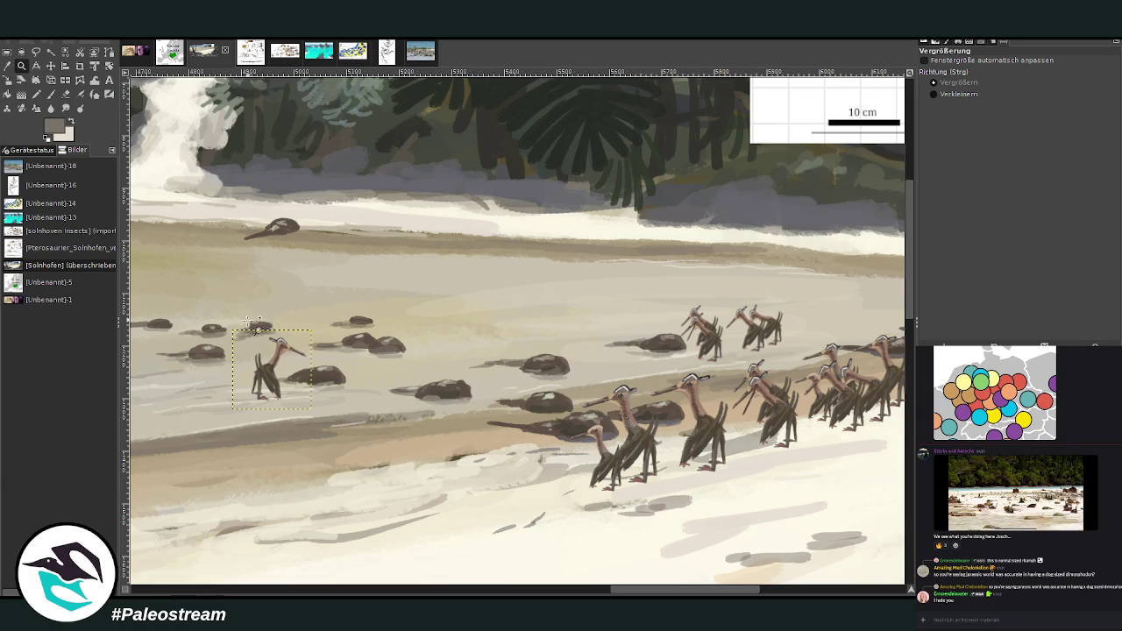
{"action": "left_click_drag", "start_coordinate": [214, 268], "coordinate": [321, 478]}
Step: Erase and smudge the lone pterosaur's pink toes so it stands in the water
{"action": "key", "text": "shift+e"}
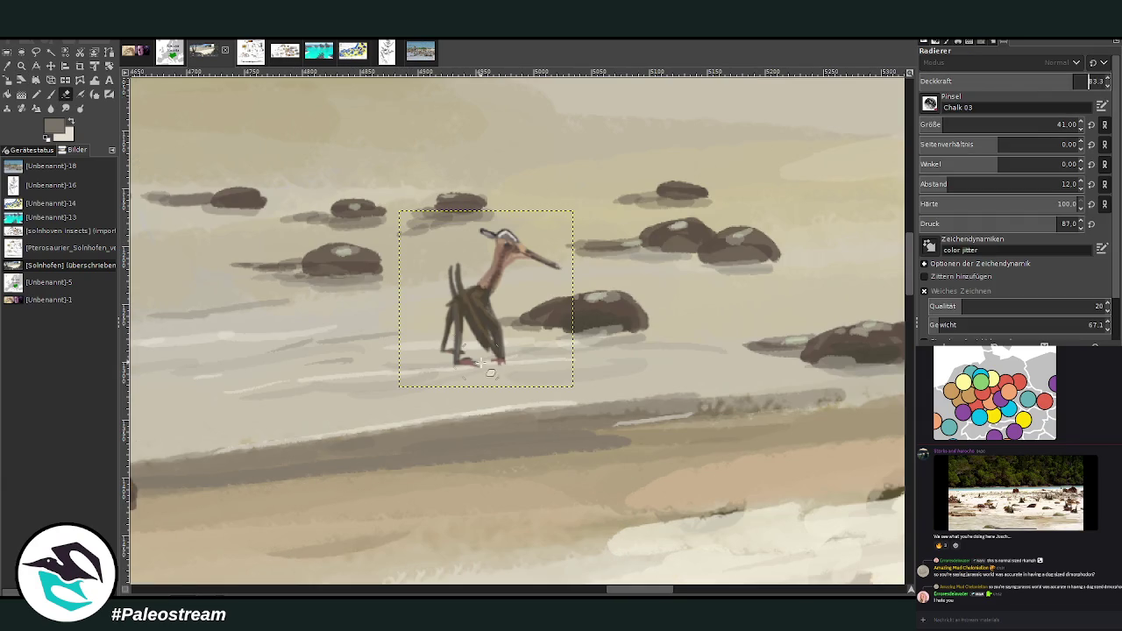
{"action": "mouse_move", "coordinate": [492, 366]}
{"action": "left_mouse_down"}
{"action": "mouse_move", "coordinate": [508, 360]}
{"action": "mouse_move", "coordinate": [466, 355]}
{"action": "left_mouse_up"}
{"action": "left_click", "coordinate": [65, 108]}
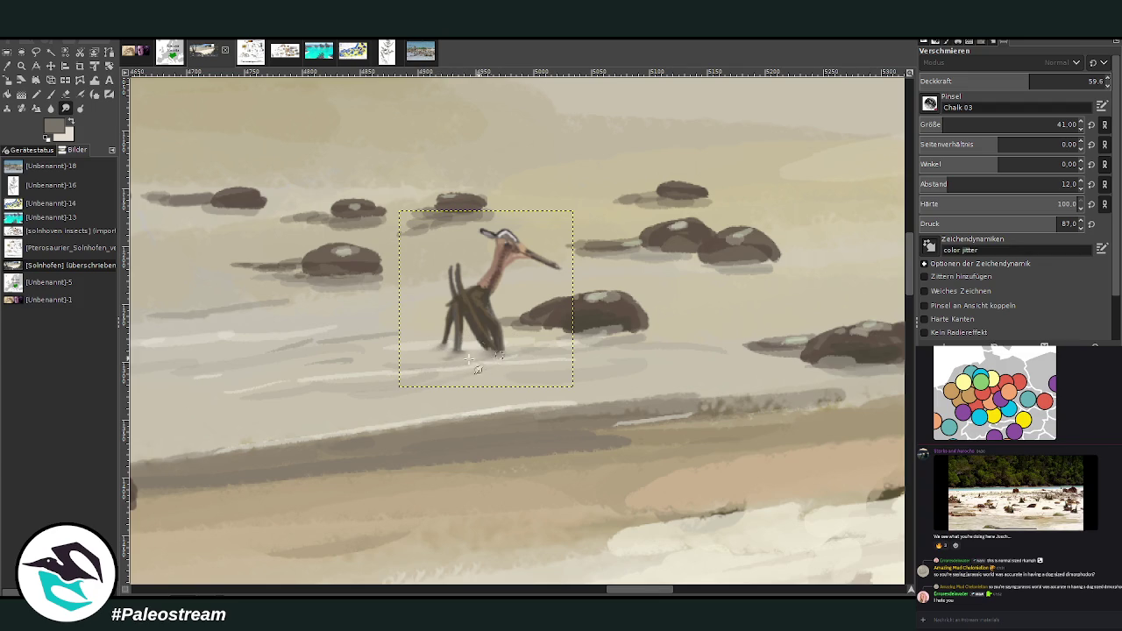
{"action": "scroll", "coordinate": [403, 358], "scroll_direction": "down", "scroll_amount": 1}
{"action": "scroll", "coordinate": [307, 361], "scroll_direction": "down", "scroll_amount": 2}
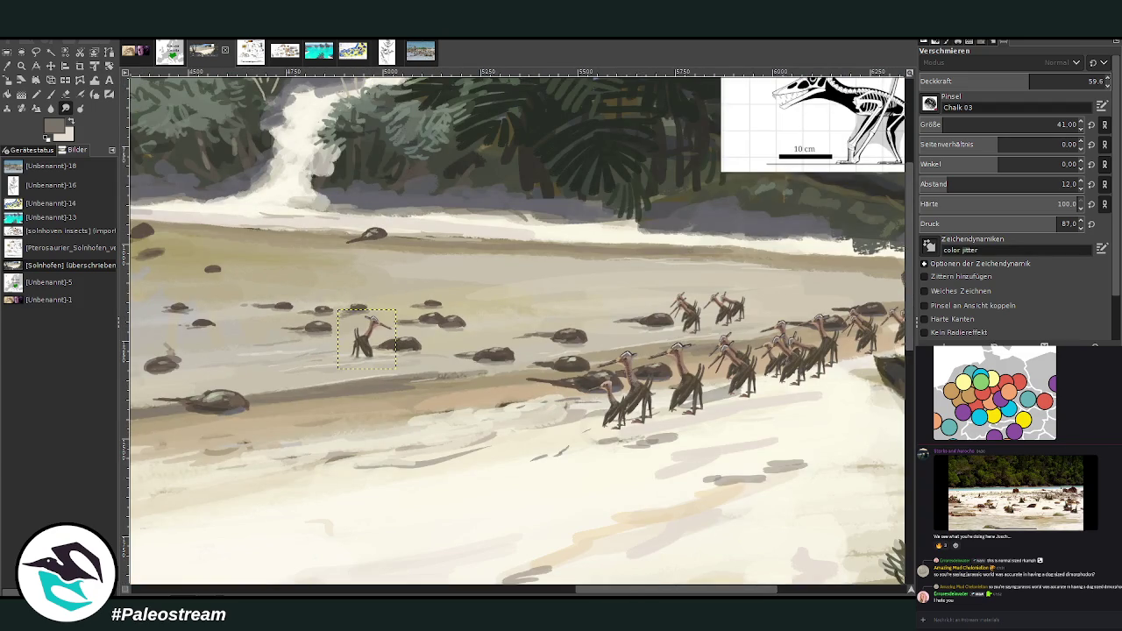
Step: Zoom in on the back pterosaur pair and erase and smudge their feet into the sand
{"action": "left_click", "coordinate": [21, 66]}
{"action": "left_click_drag", "start_coordinate": [593, 238], "coordinate": [775, 436]}
{"action": "left_click_drag", "start_coordinate": [269, 289], "coordinate": [881, 568]}
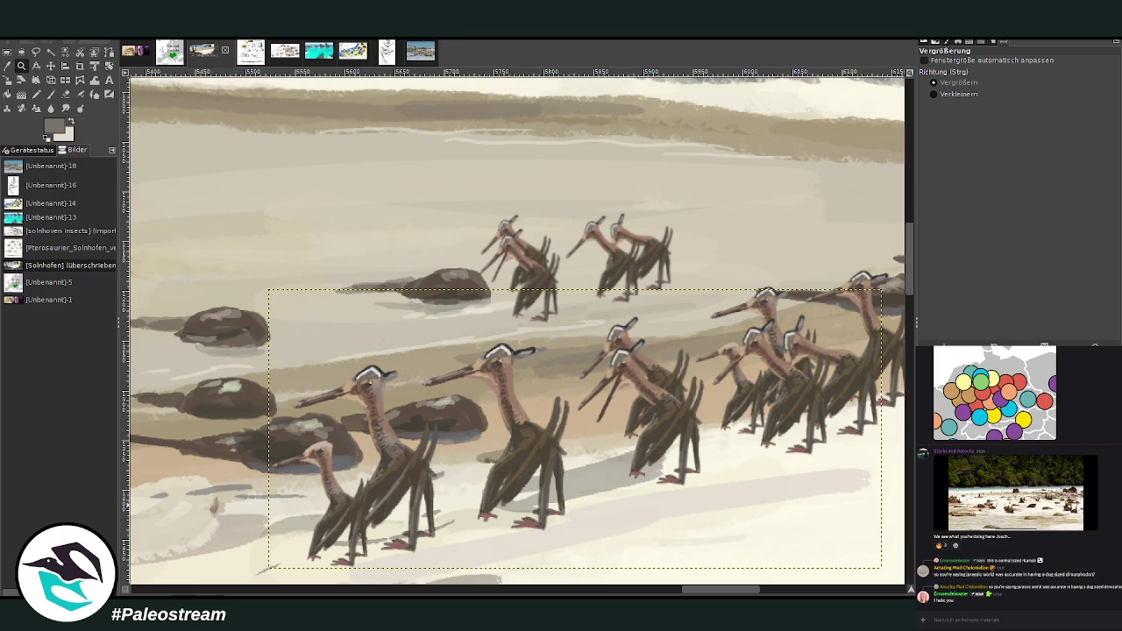
{"action": "left_click_drag", "start_coordinate": [470, 196], "coordinate": [674, 351]}
{"action": "key", "text": "shift+e"}
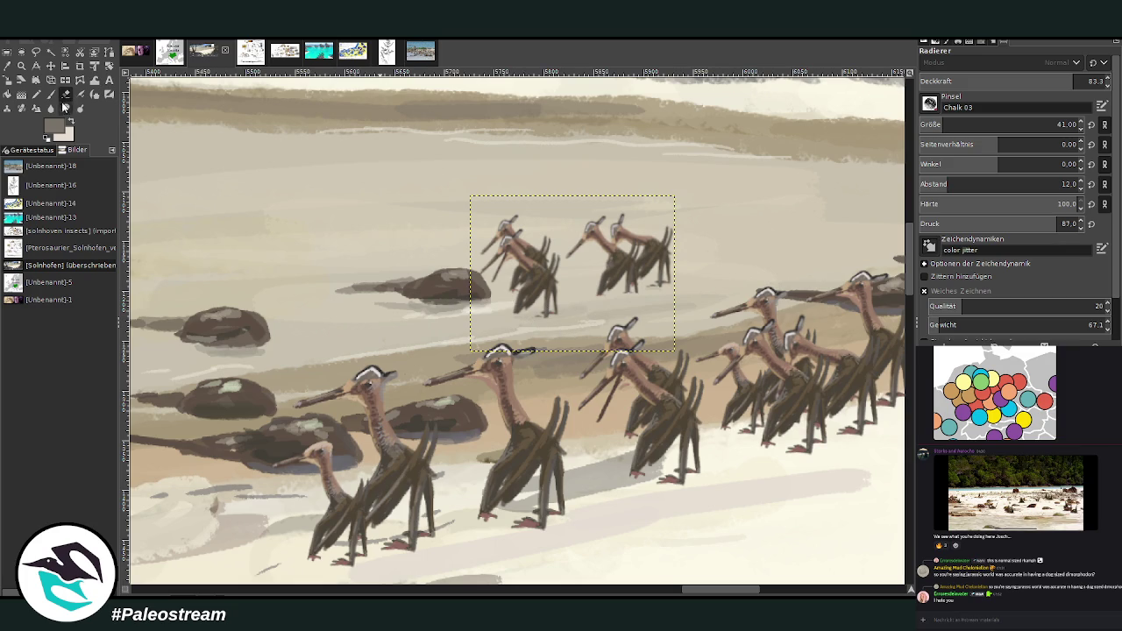
{"action": "left_click", "coordinate": [65, 108]}
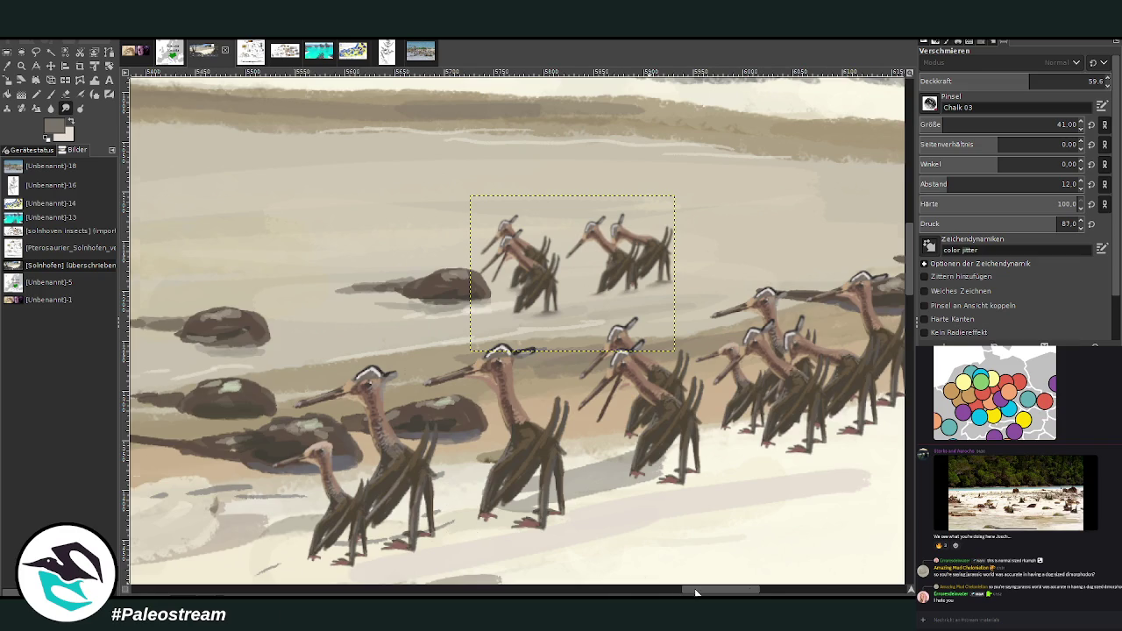
{"action": "scroll", "coordinate": [695, 594], "scroll_direction": "right", "scroll_amount": 2}
{"action": "scroll", "coordinate": [665, 575], "scroll_direction": "down", "scroll_amount": 3}
{"action": "scroll", "coordinate": [664, 575], "scroll_direction": "down", "scroll_amount": 1}
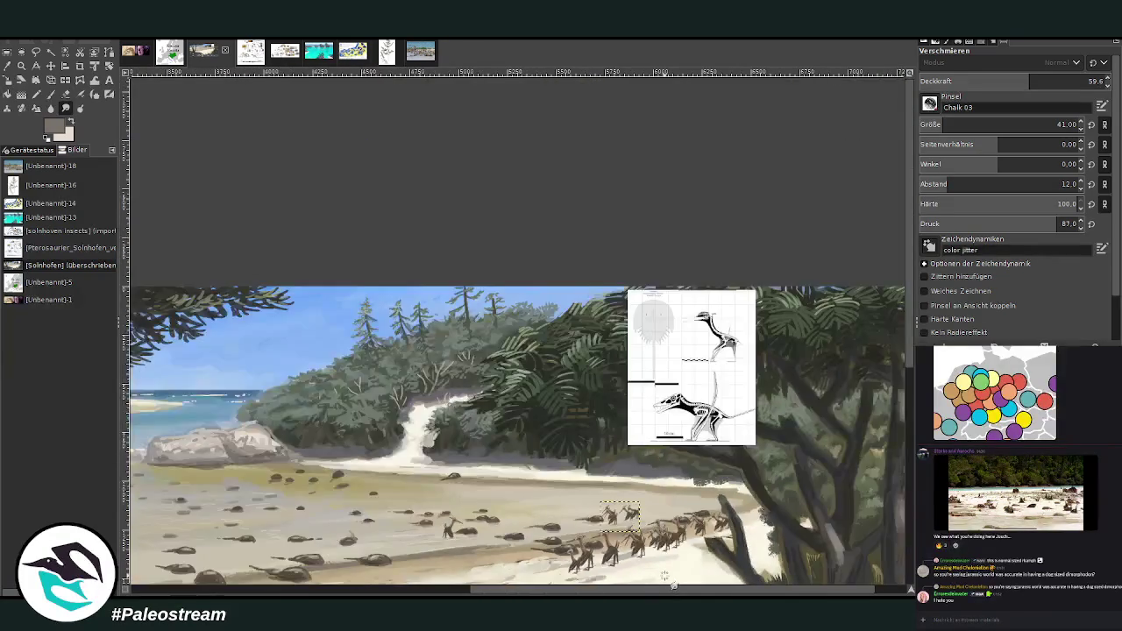
{"action": "scroll", "coordinate": [664, 574], "scroll_direction": "down", "scroll_amount": 1}
{"action": "key", "text": "z"}
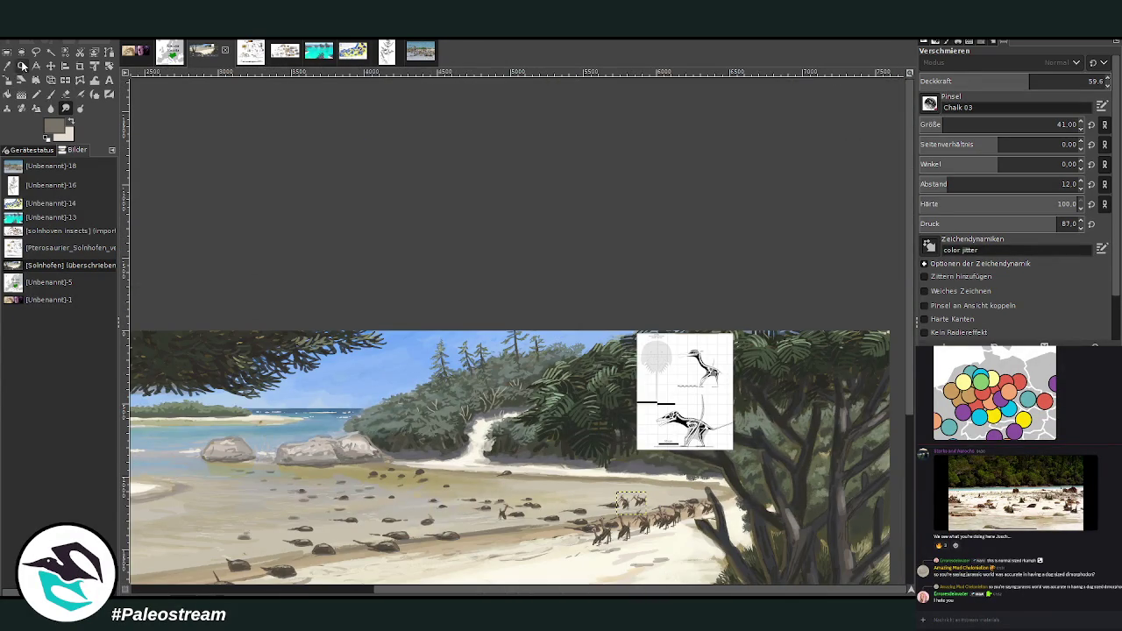
{"action": "left_click_drag", "start_coordinate": [495, 436], "coordinate": [672, 563]}
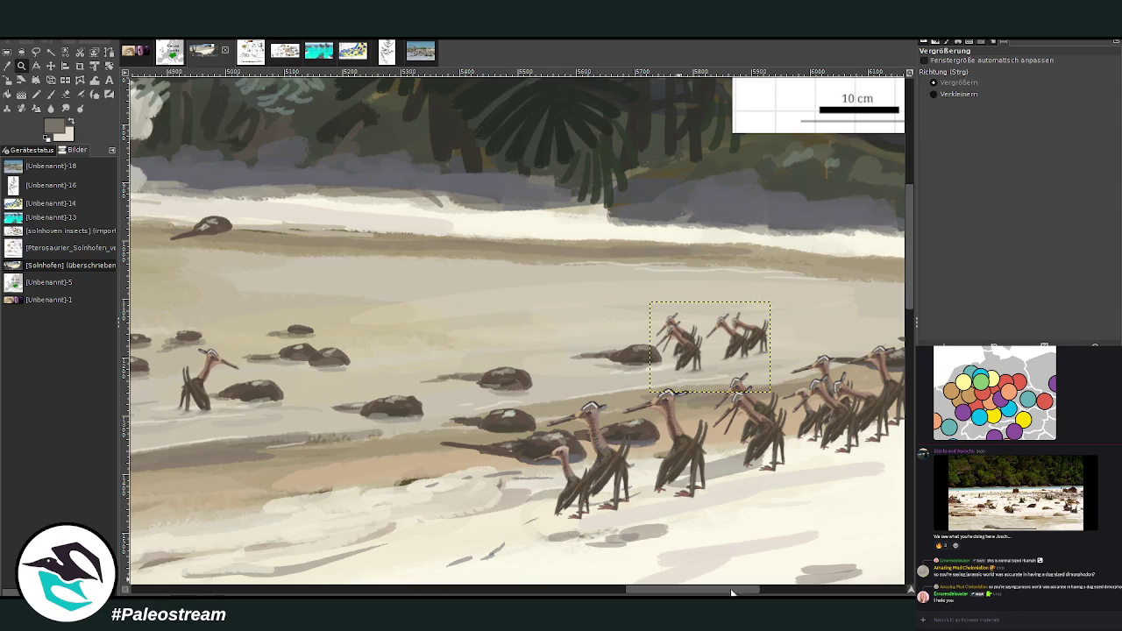
{"action": "left_click_drag", "start_coordinate": [732, 587], "coordinate": [759, 594]}
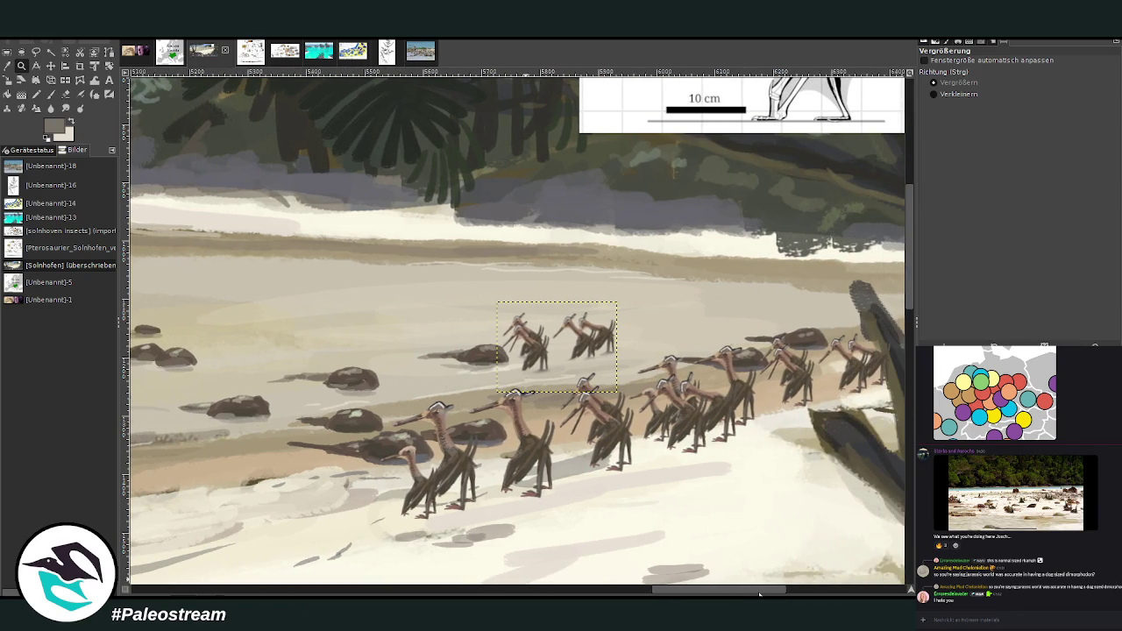
{"action": "key", "text": "shift+s"}
{"action": "key", "text": "Page_Down"}
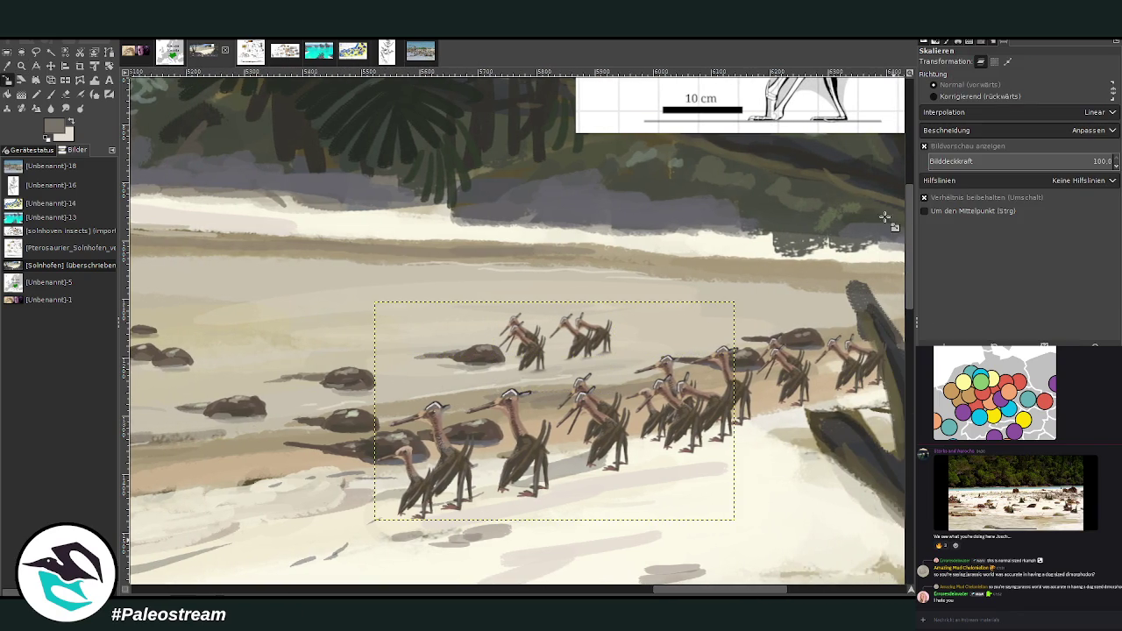
{"action": "key", "text": "ctrl+z"}
{"action": "key", "text": "ctrl+y"}
{"action": "scroll", "coordinate": [836, 535], "scroll_direction": "left", "scroll_amount": 3}
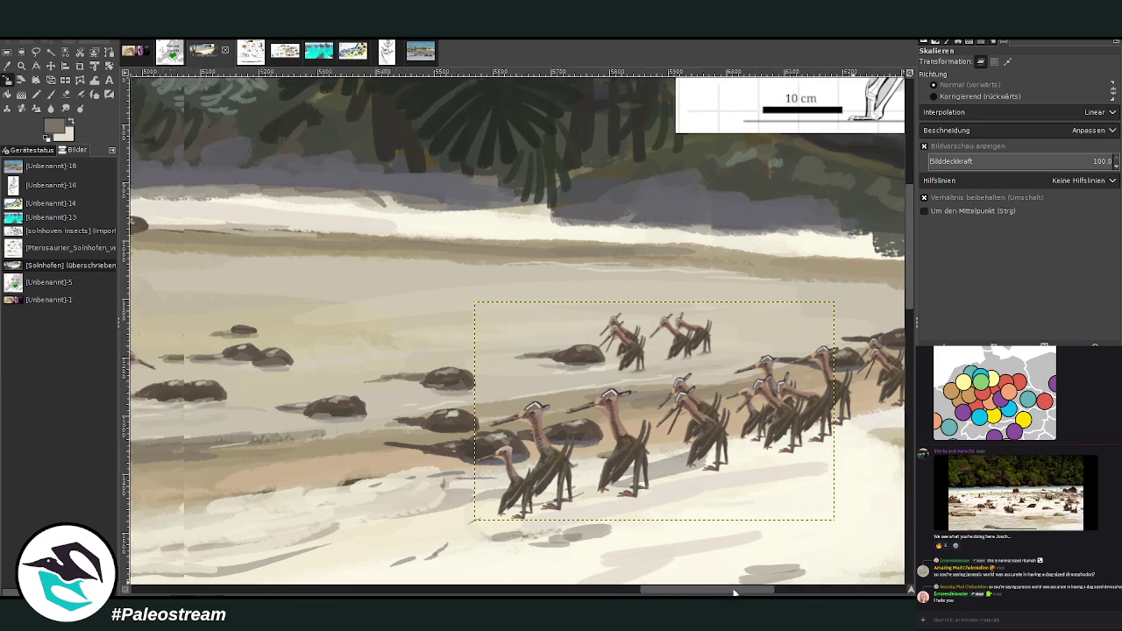
{"action": "scroll", "coordinate": [836, 536], "scroll_direction": "left", "scroll_amount": 3}
{"action": "key", "text": "Page_Down"}
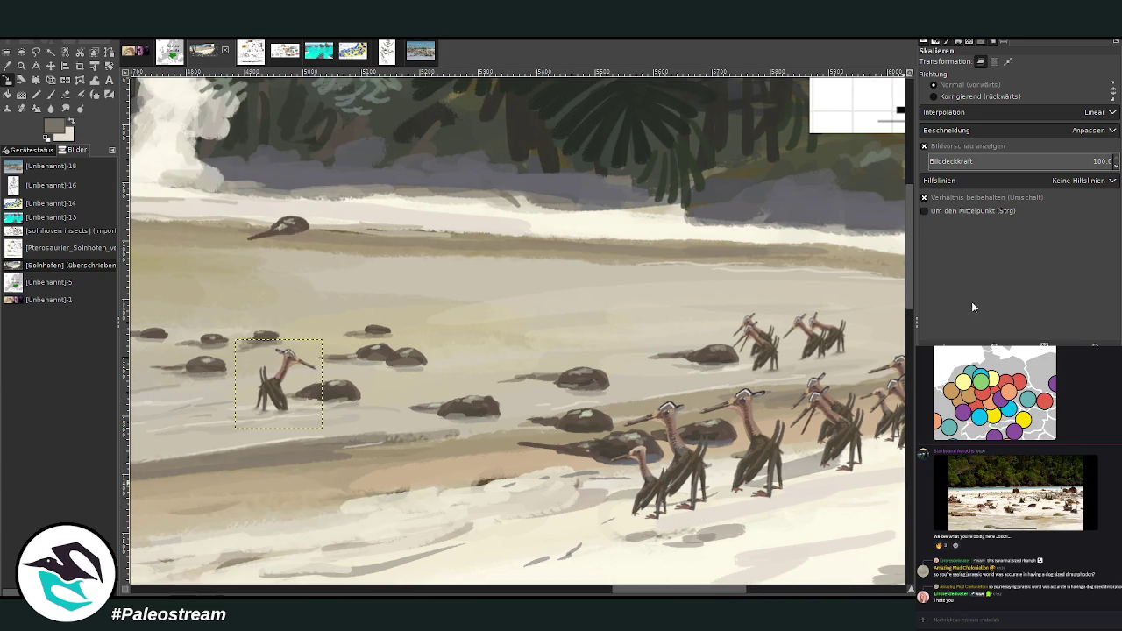
{"action": "key", "text": "Page_Up"}
{"action": "left_click_drag", "start_coordinate": [722, 592], "coordinate": [771, 591]}
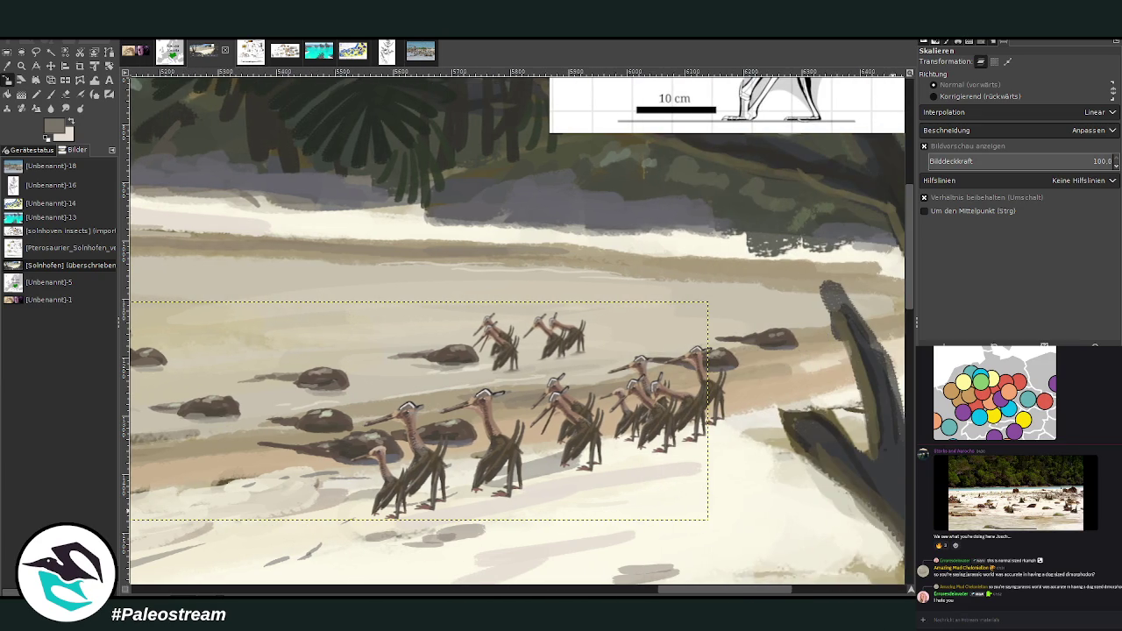
{"action": "key", "text": "Page_Up"}
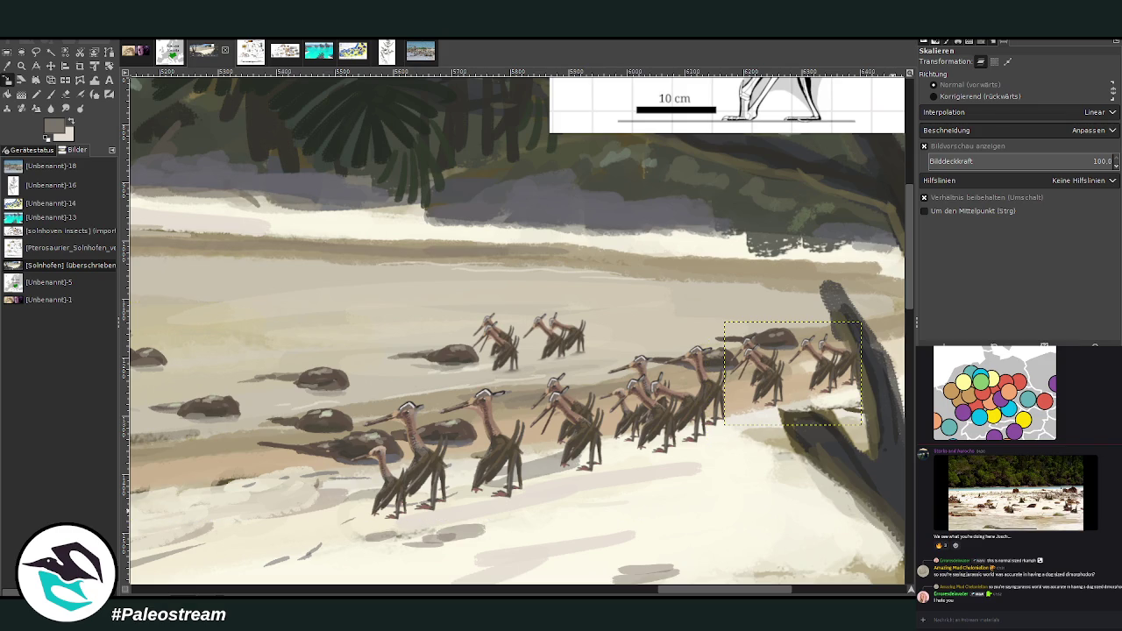
Step: Reposition the small flock layer up and right over the tree trunk with the Scale tool
{"action": "left_click_drag", "start_coordinate": [705, 595], "coordinate": [751, 595]}
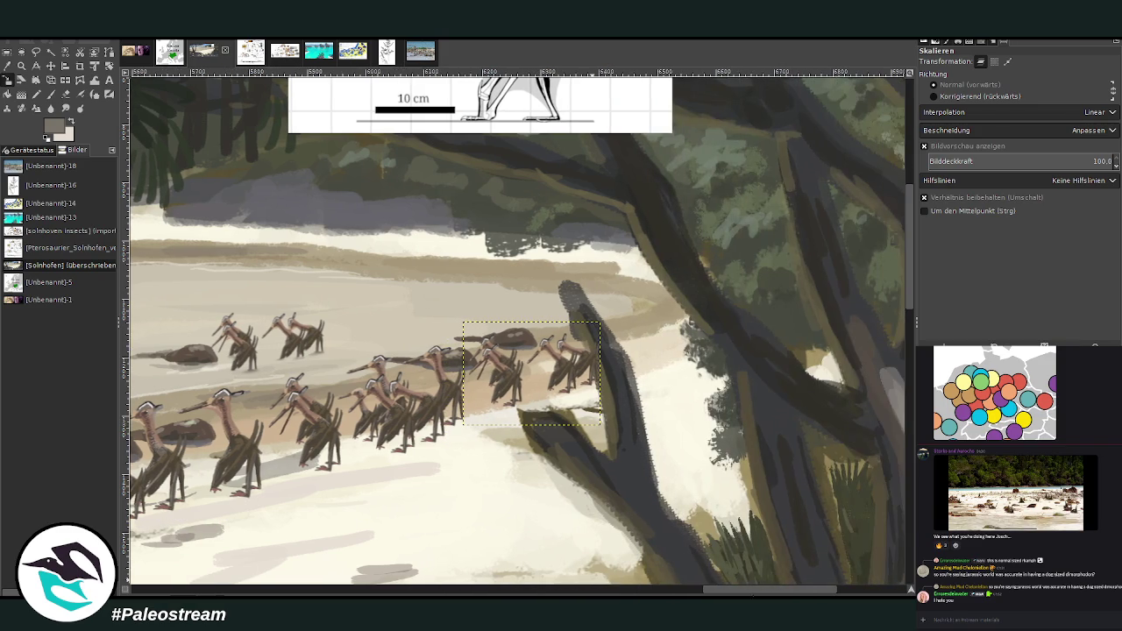
{"action": "left_click", "coordinate": [52, 66]}
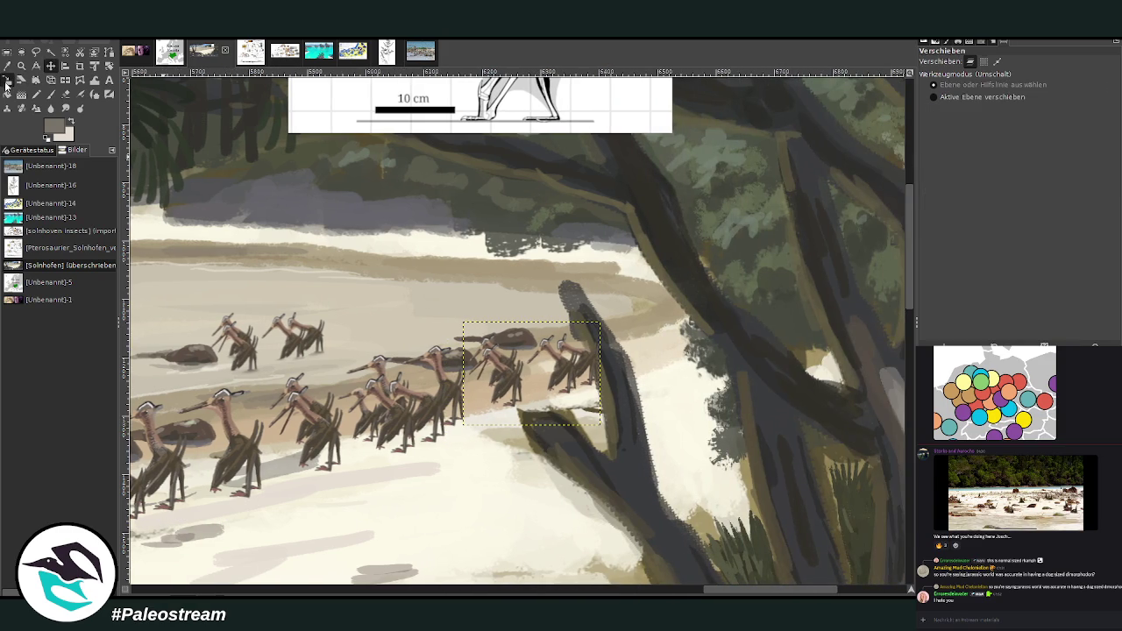
{"action": "left_click", "coordinate": [7, 80]}
{"action": "left_click", "coordinate": [530, 376]}
{"action": "left_click_drag", "start_coordinate": [534, 375], "coordinate": [629, 344]}
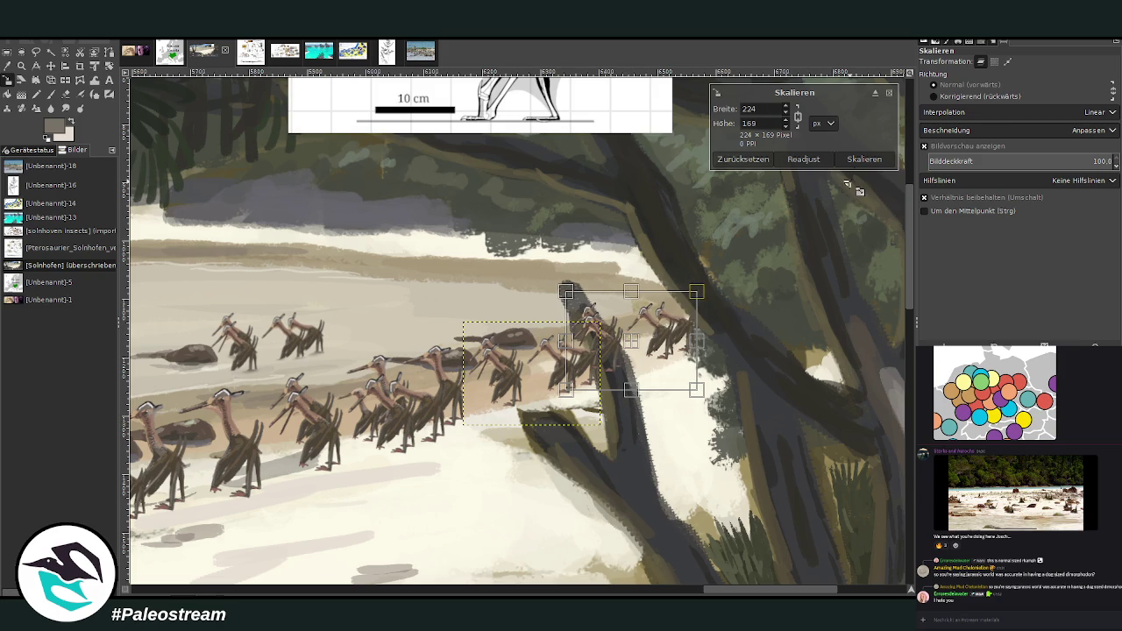
{"action": "left_click", "coordinate": [864, 160]}
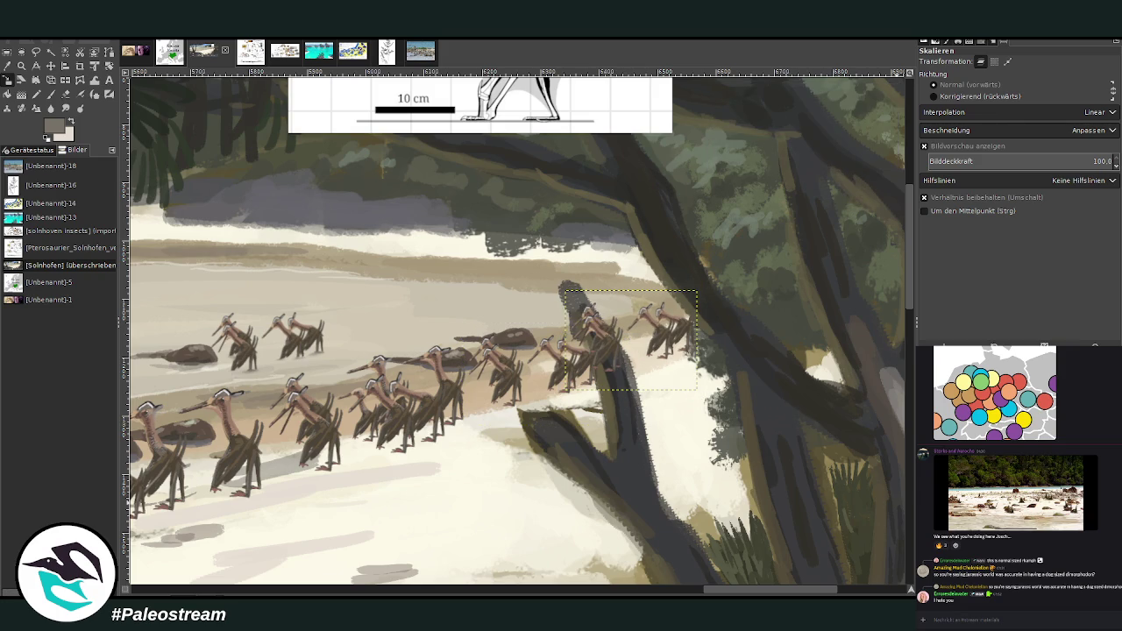
Step: Move the larger flock layer's pterosaur group right across the trunk
{"action": "key", "text": "Page_Down"}
{"action": "key", "text": "Page_Up"}
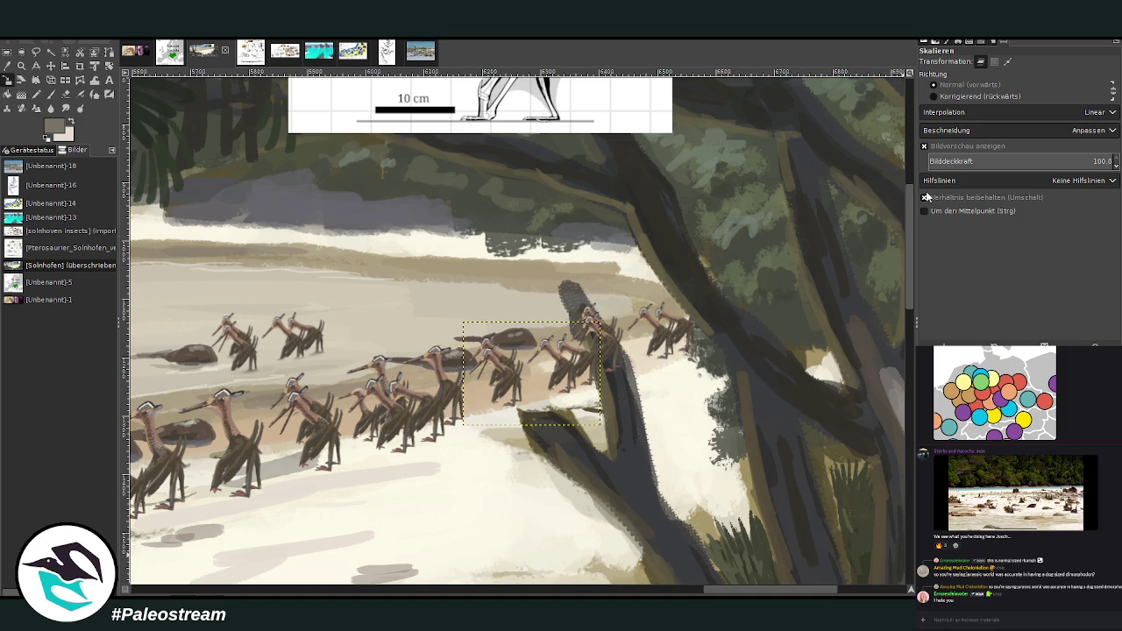
{"action": "key", "text": "Page_Down"}
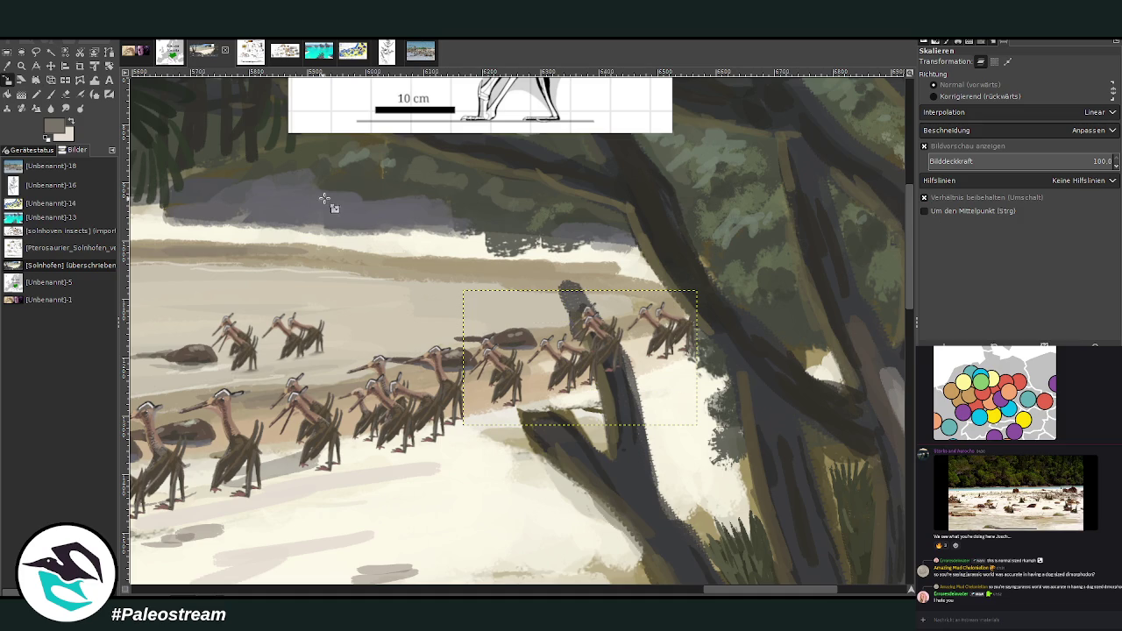
{"action": "left_click", "coordinate": [50, 66]}
{"action": "left_click_drag", "start_coordinate": [571, 374], "coordinate": [668, 386]}
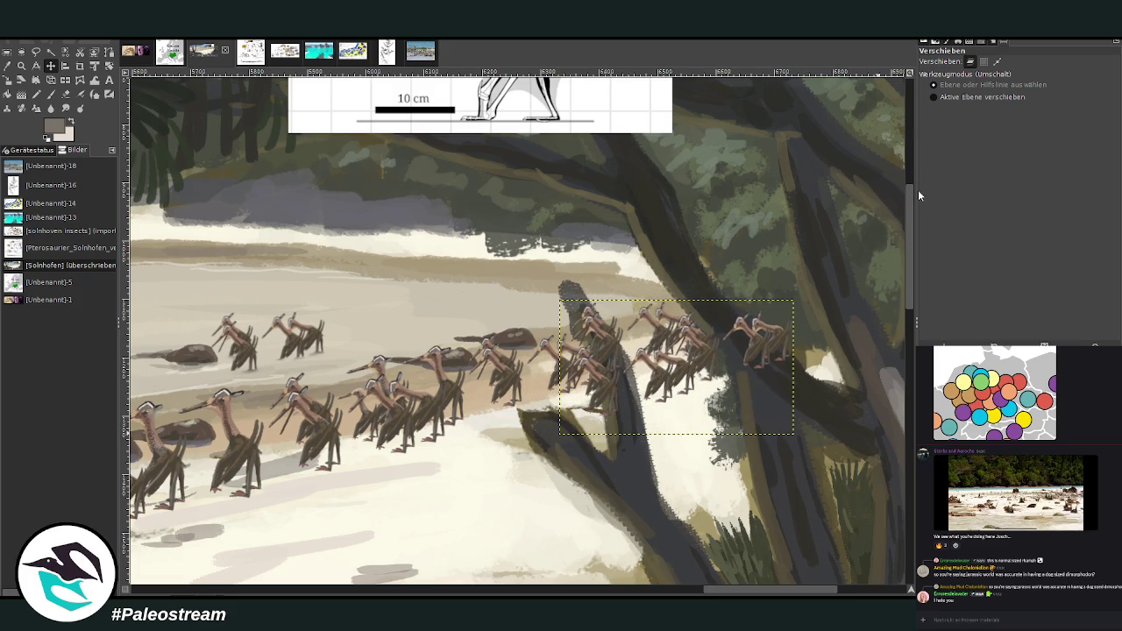
{"action": "key", "text": "Page_Up"}
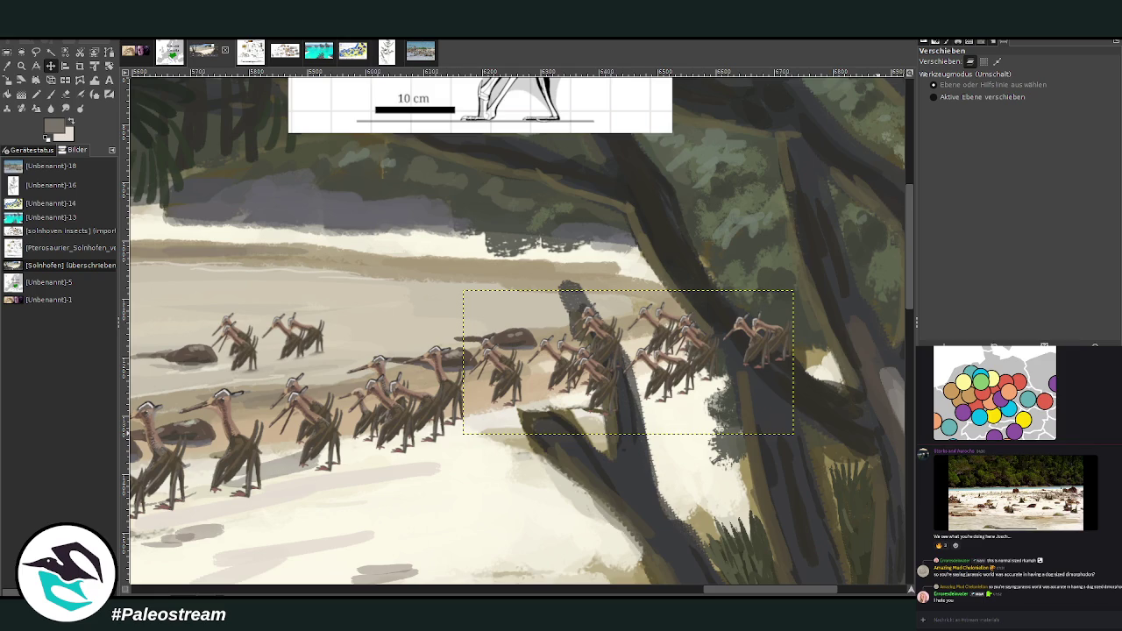
Step: Merge the two pterosaur group layers into a single layer
{"action": "key", "text": "Page_Up"}
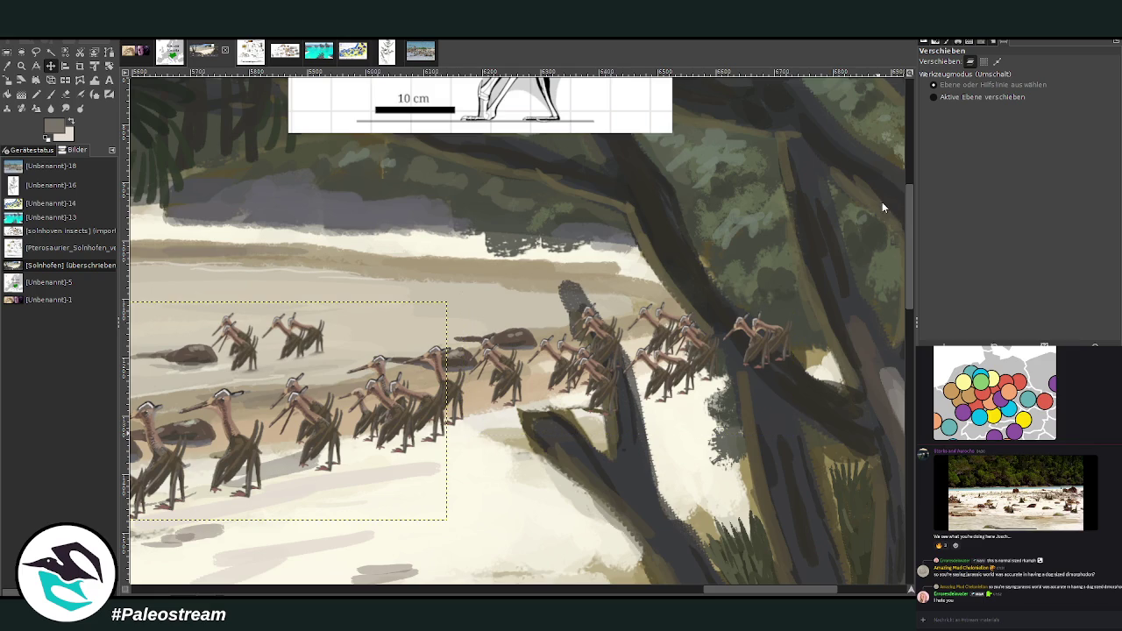
{"action": "key", "text": "Page_Up"}
{"action": "key", "text": "ctrl+z"}
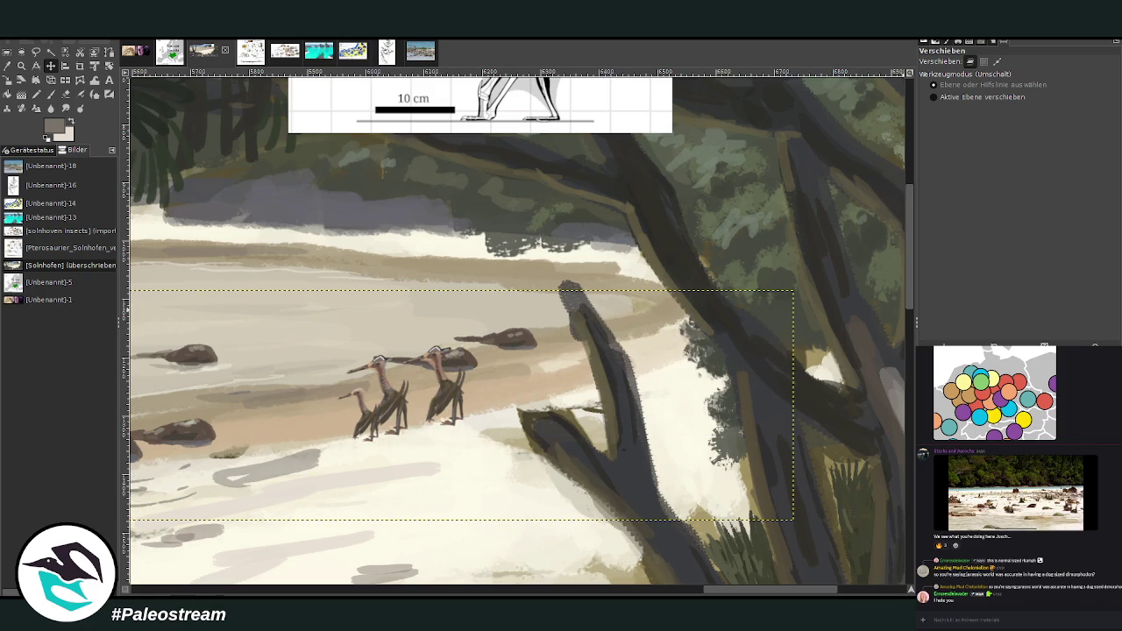
{"action": "key", "text": "ctrl+y"}
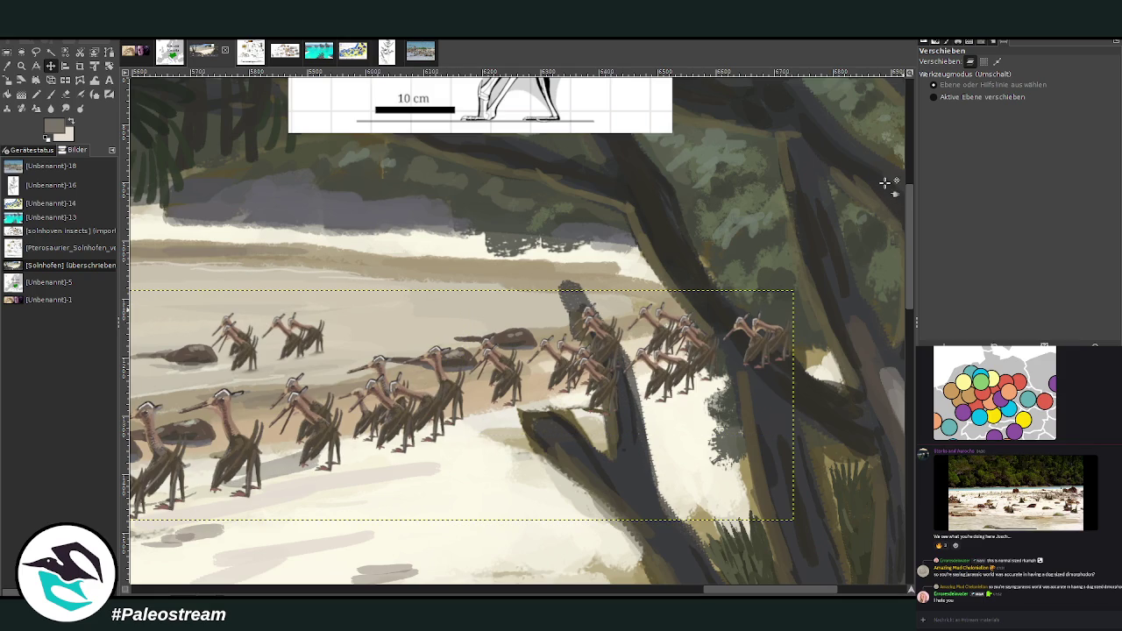
Step: Erase the pterosaur parts overlapping the tree trunk with the Eraser at 100% opacity
{"action": "key", "text": "shift+e"}
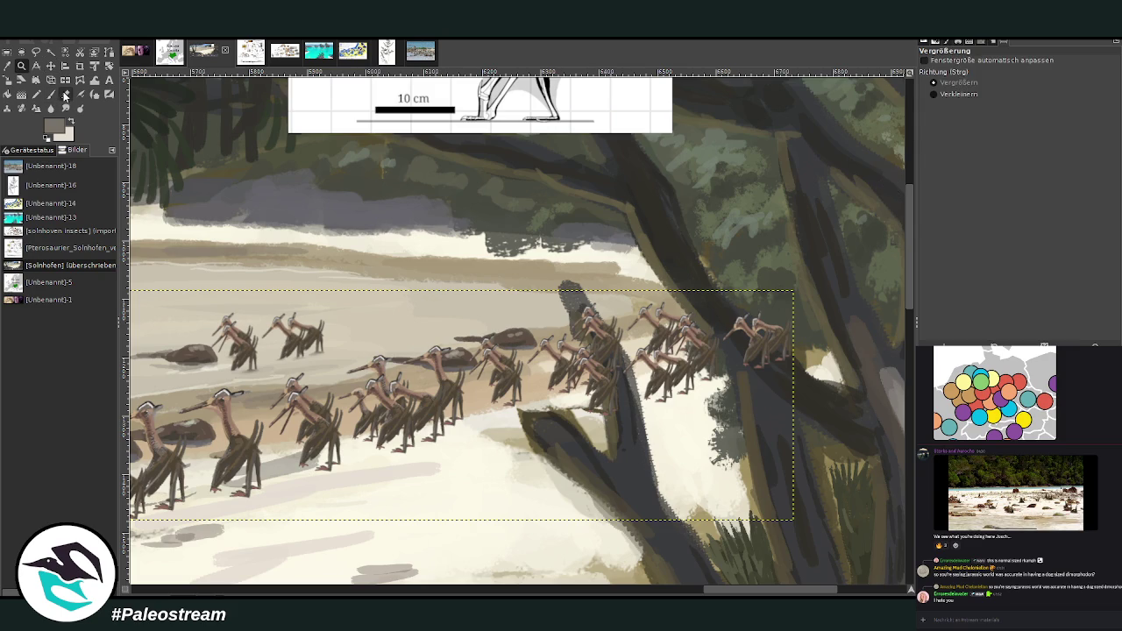
{"action": "left_click_drag", "start_coordinate": [1004, 81], "coordinate": [1106, 80]}
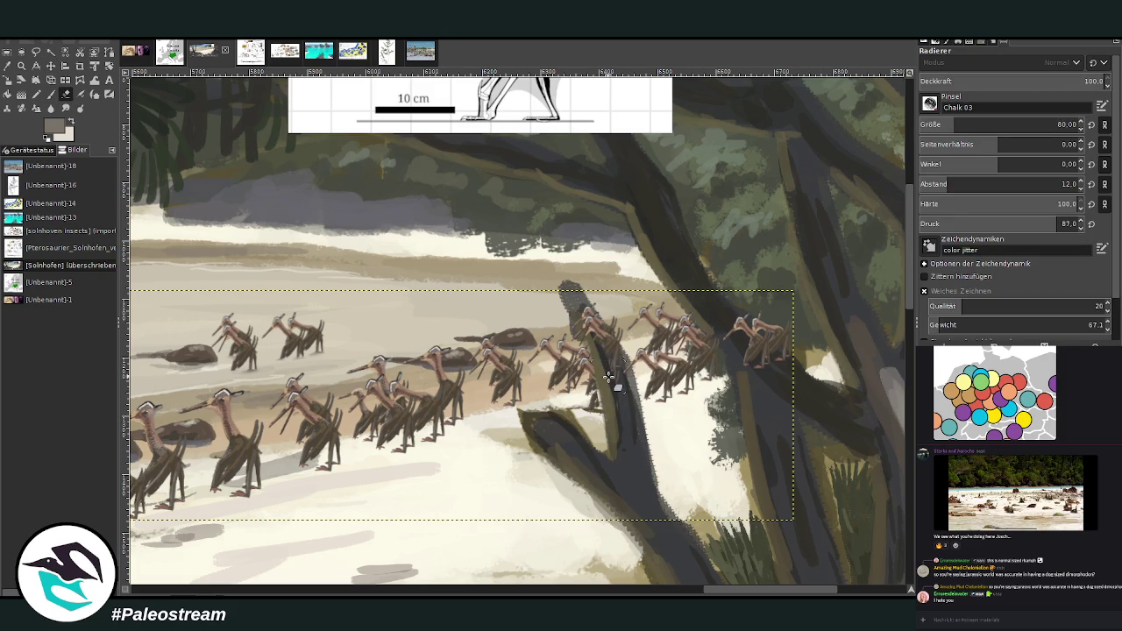
{"action": "mouse_move", "coordinate": [616, 419]}
{"action": "left_mouse_down"}
{"action": "mouse_move", "coordinate": [604, 374]}
{"action": "mouse_move", "coordinate": [616, 353]}
{"action": "left_mouse_up"}
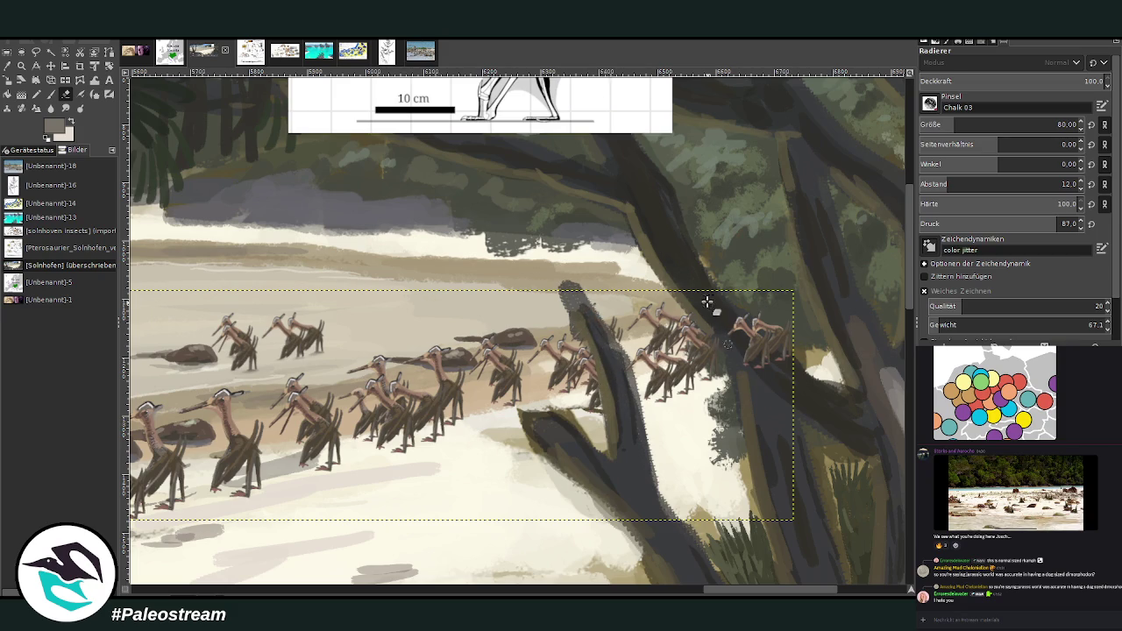
{"action": "left_click_drag", "start_coordinate": [726, 317], "coordinate": [776, 330]}
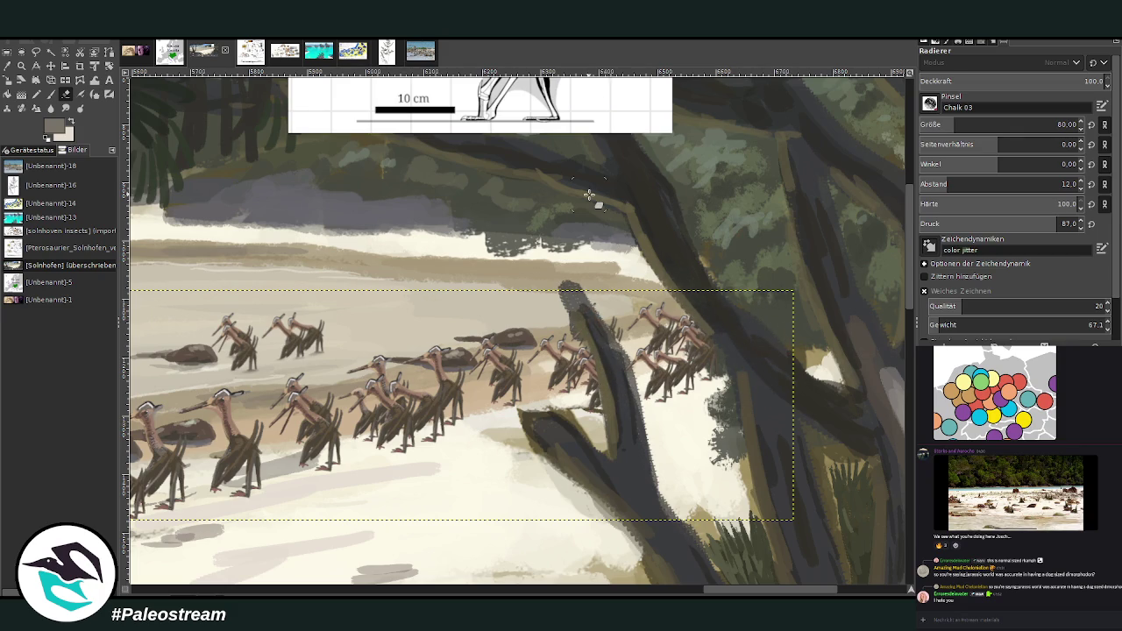
{"action": "key", "text": "minus"}
{"action": "key", "text": "minus"}
{"action": "key", "text": "minus"}
{"action": "key", "text": "minus"}
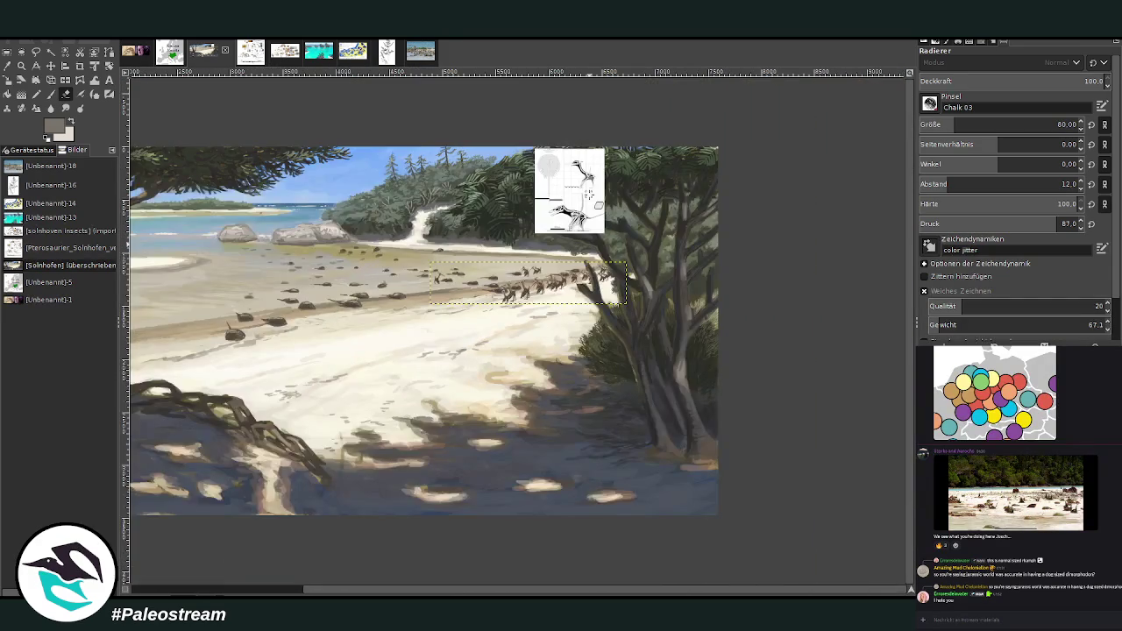
{"action": "key", "text": "minus"}
Step: Zoom in closely on the pterosaur flock
{"action": "key", "text": "z"}
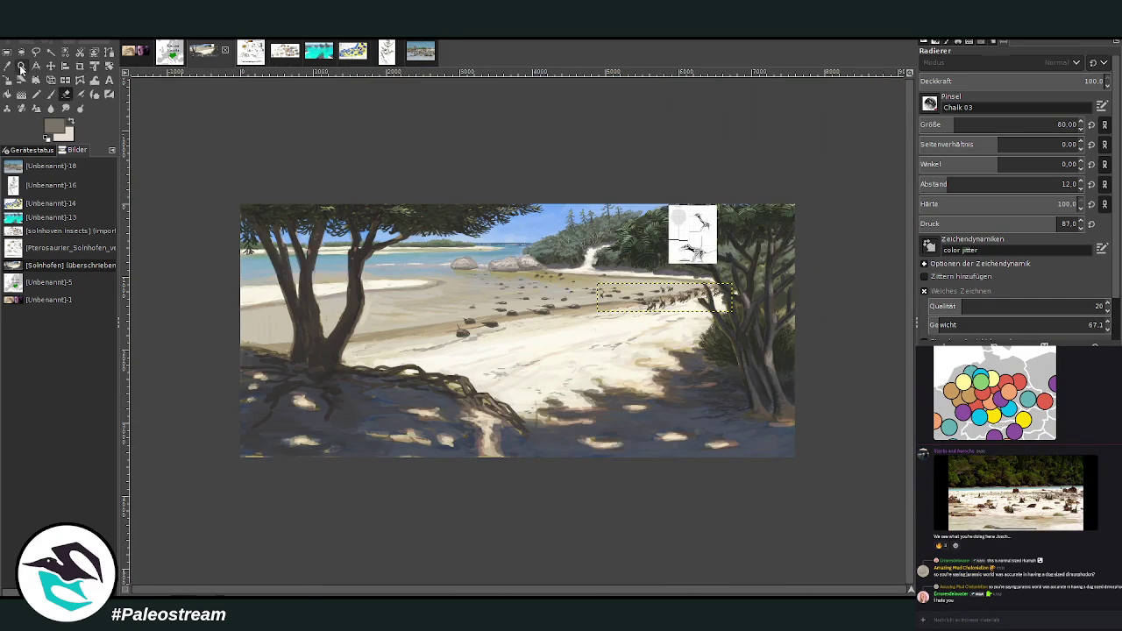
{"action": "left_click", "coordinate": [693, 297]}
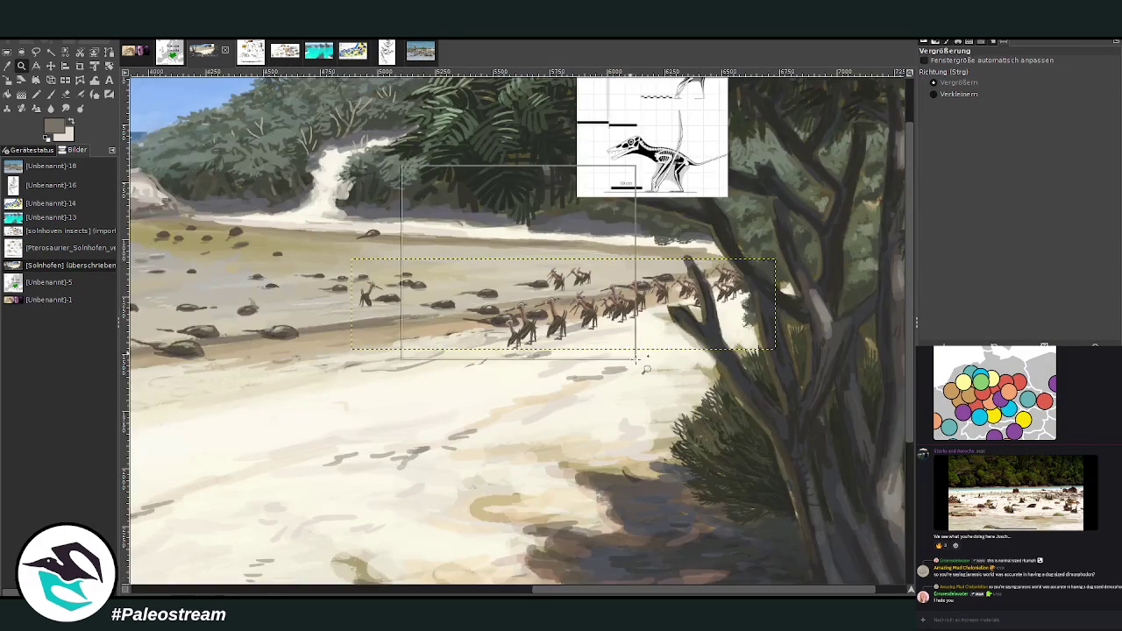
{"action": "left_click", "coordinate": [583, 252]}
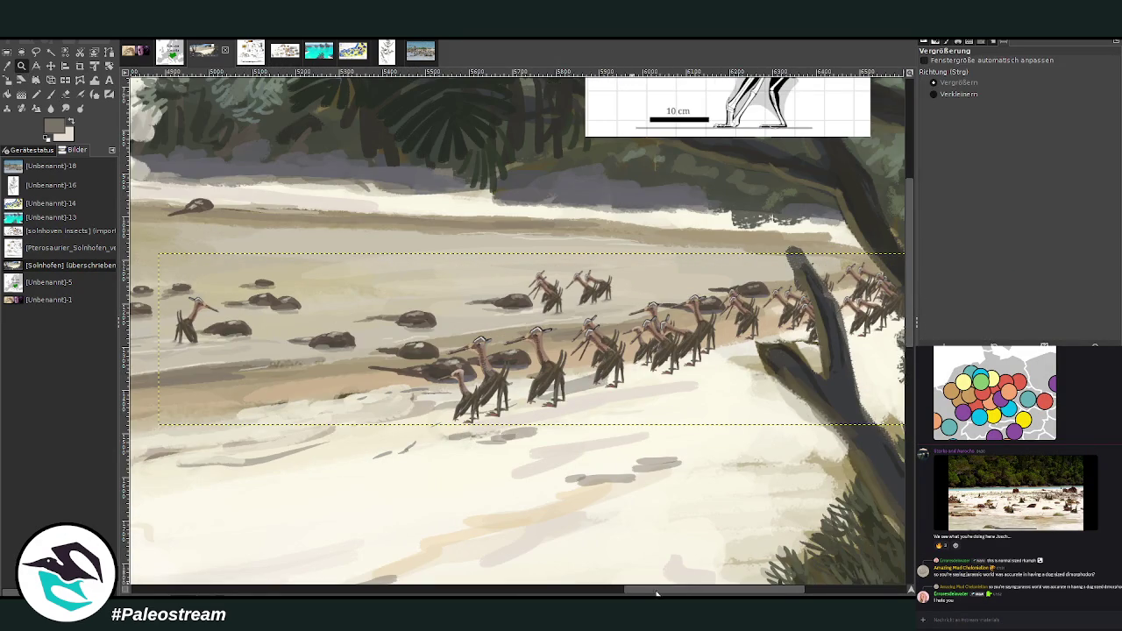
{"action": "left_click_drag", "start_coordinate": [656, 593], "coordinate": [671, 595]}
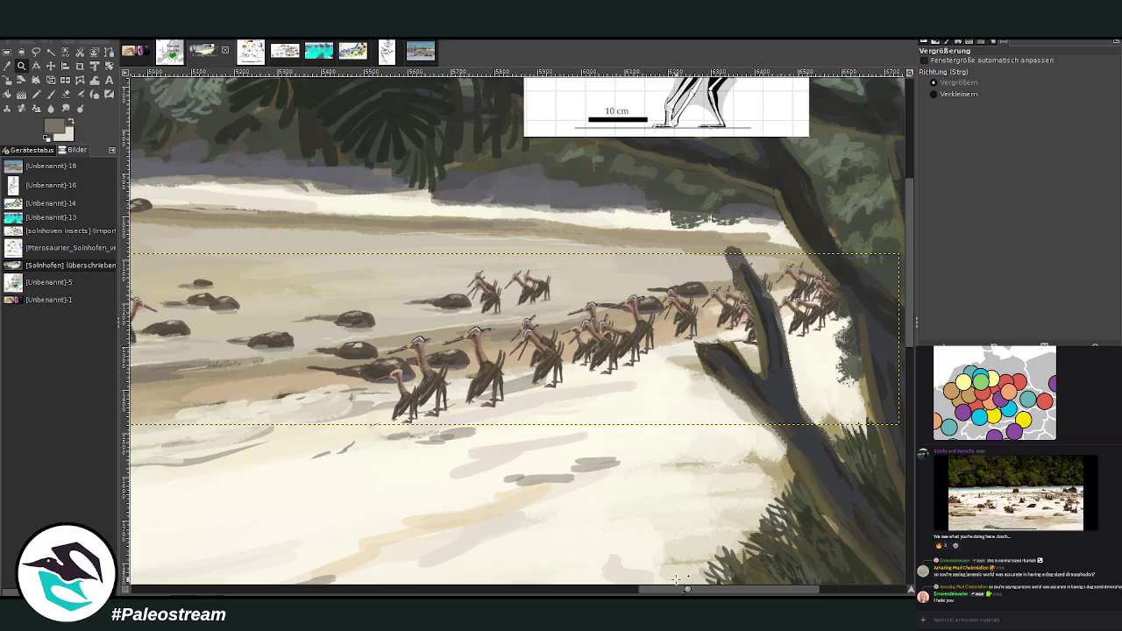
Step: Sample a light beige from the sand as the painting colour
{"action": "key", "text": "ctrl+shift+a"}
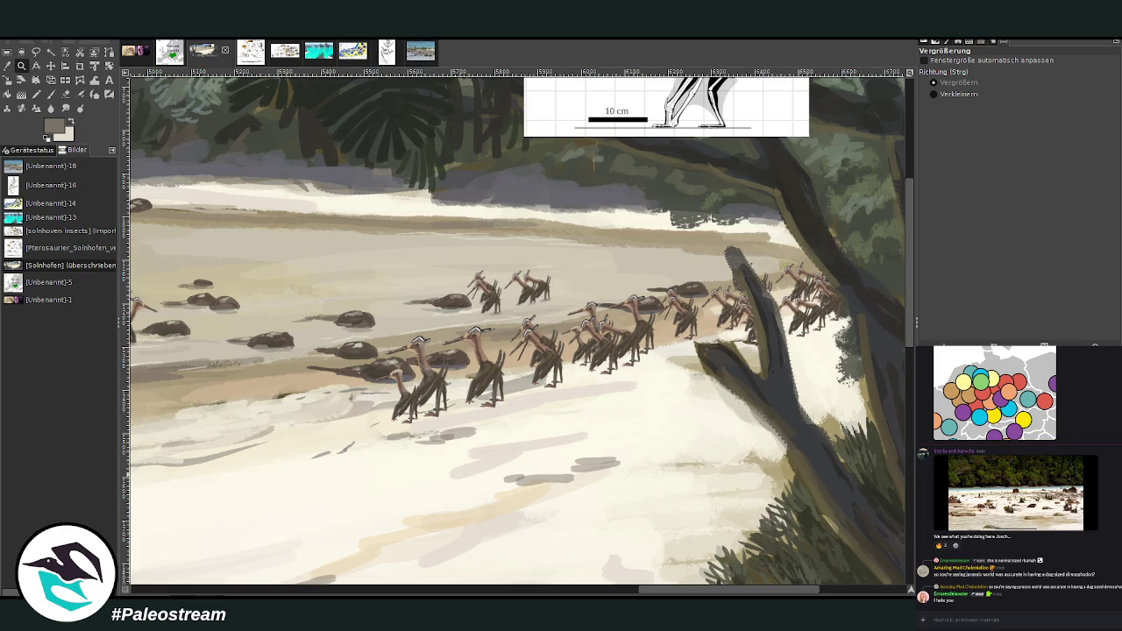
{"action": "key", "text": "ctrl+z"}
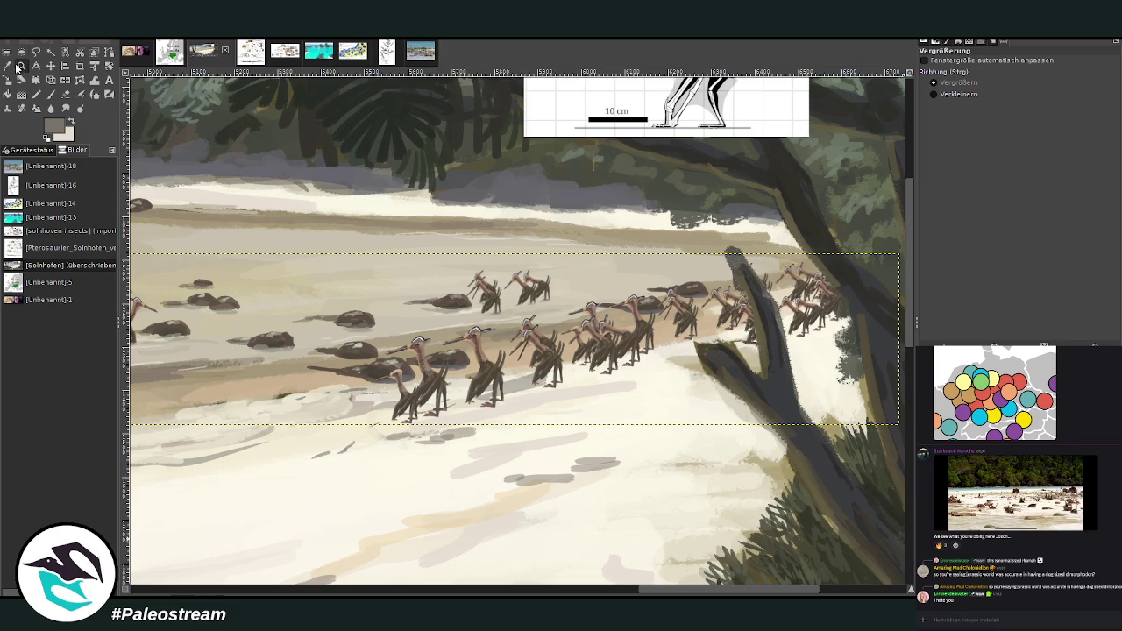
{"action": "key", "text": "o"}
{"action": "left_click", "coordinate": [515, 386]}
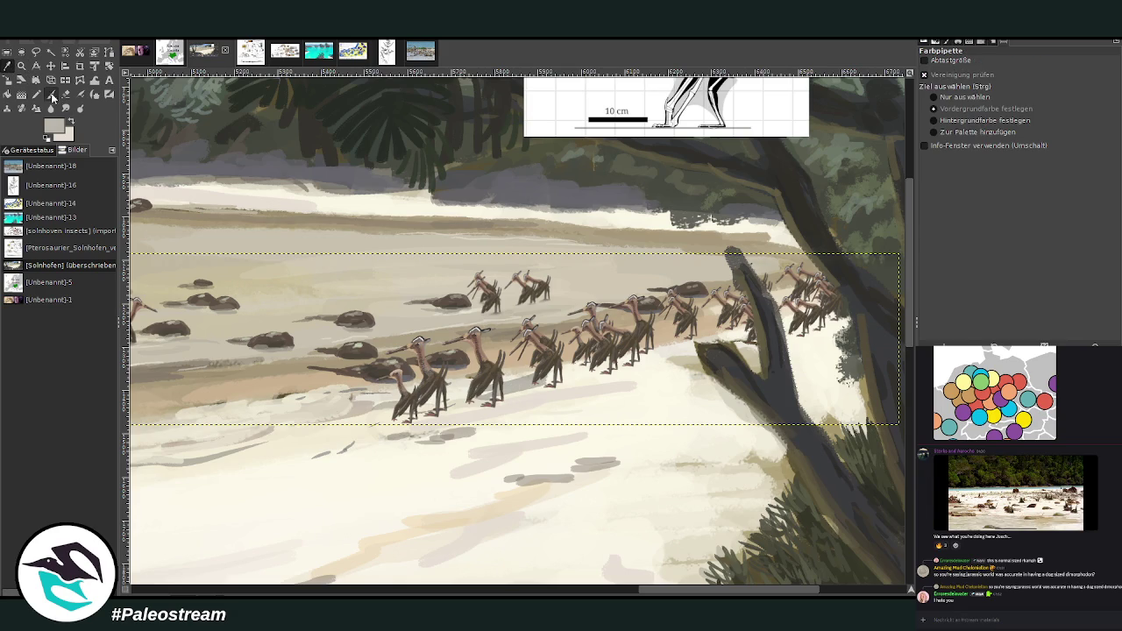
Step: Set up the Paintbrush with a darker colour and brush size 43
{"action": "left_click", "coordinate": [50, 94]}
{"action": "left_click", "coordinate": [875, 367], "text": "ctrl"}
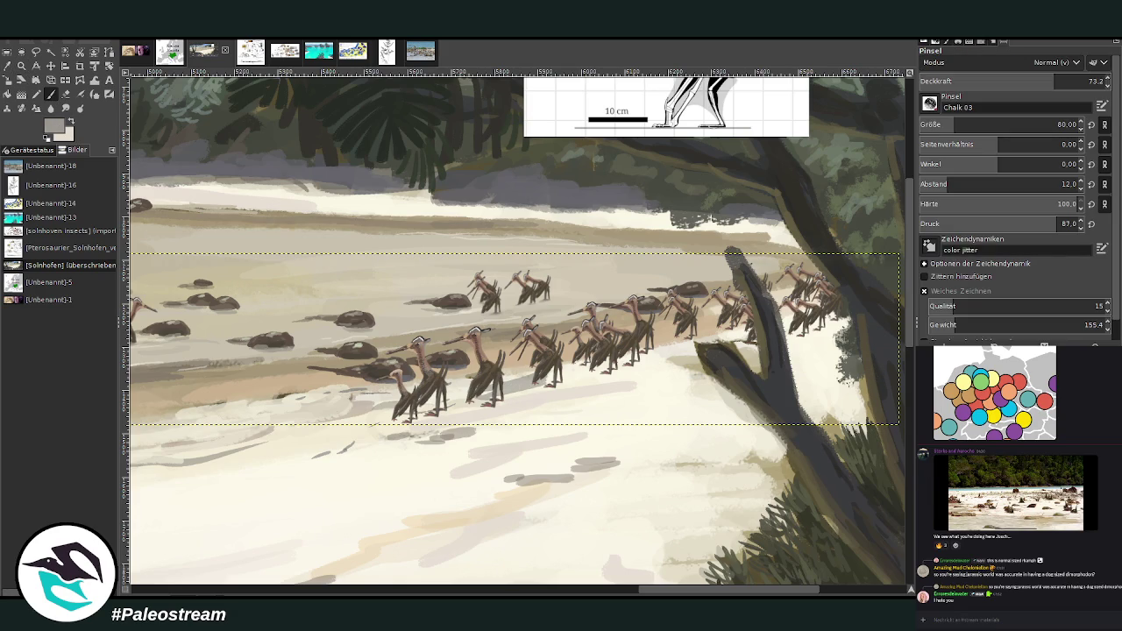
{"action": "left_click_drag", "start_coordinate": [1039, 126], "coordinate": [1057, 124]}
{"action": "key", "text": "ctrl+shift+a"}
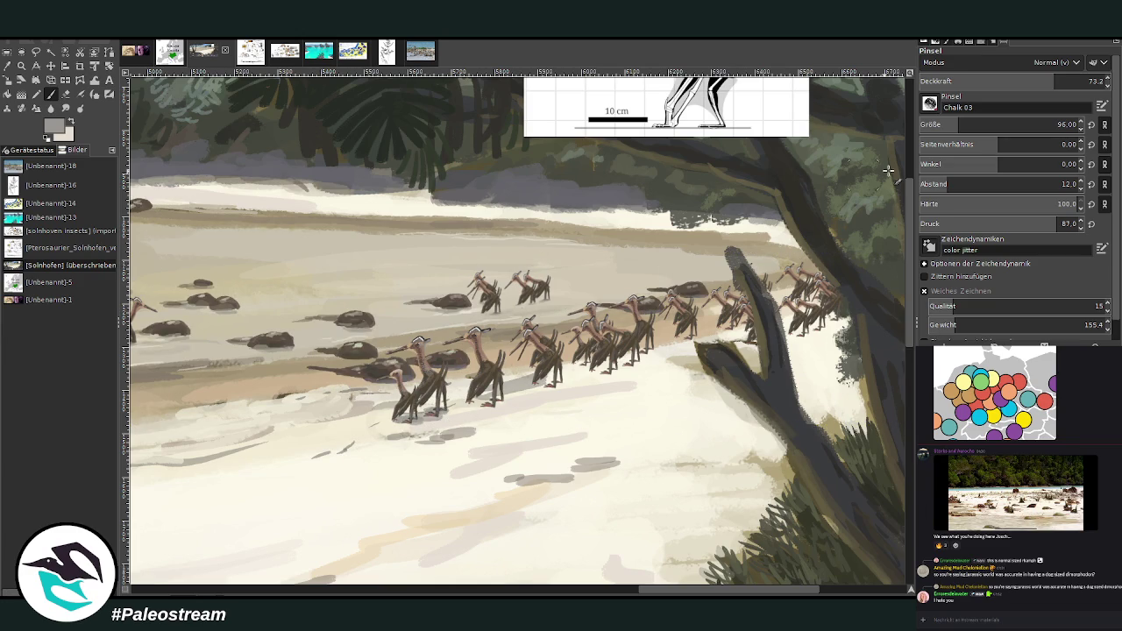
{"action": "key", "text": "bracketleft"}
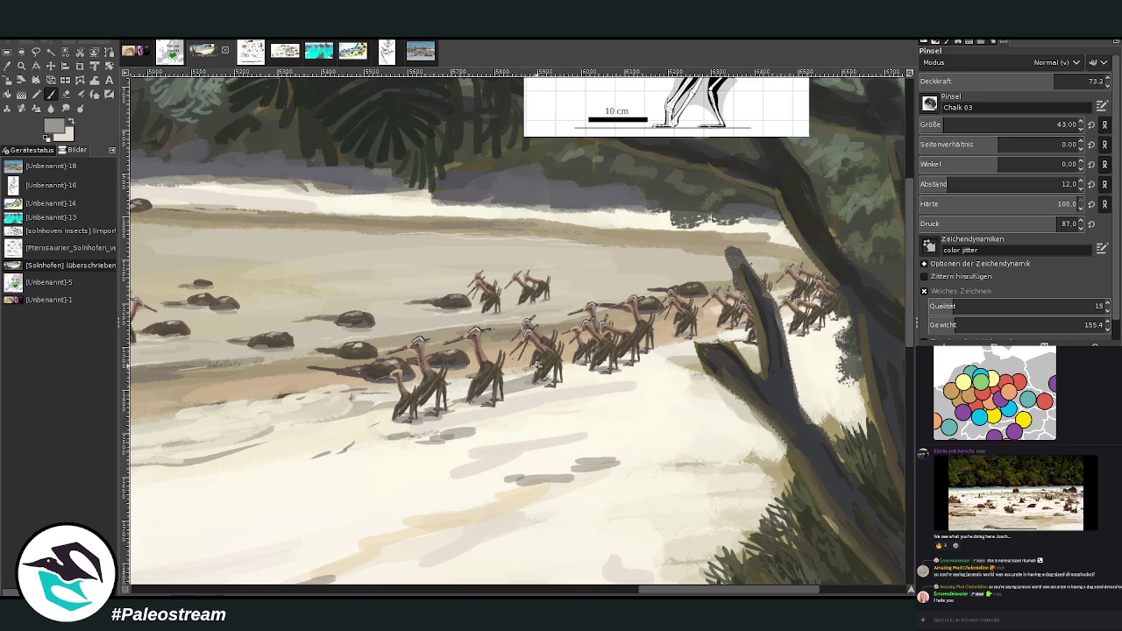
{"action": "scroll", "coordinate": [557, 554], "scroll_direction": "left", "scroll_amount": 5}
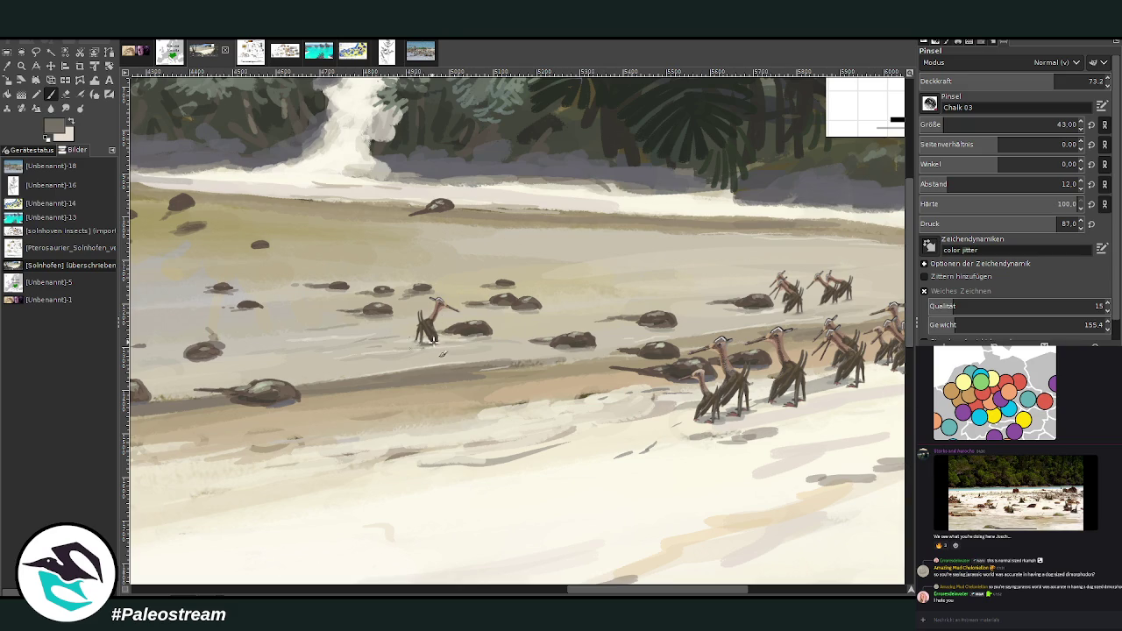
Step: Lower the paintbrush opacity from 85 through 35 down to 21.1
{"action": "left_click", "coordinate": [1076, 81]}
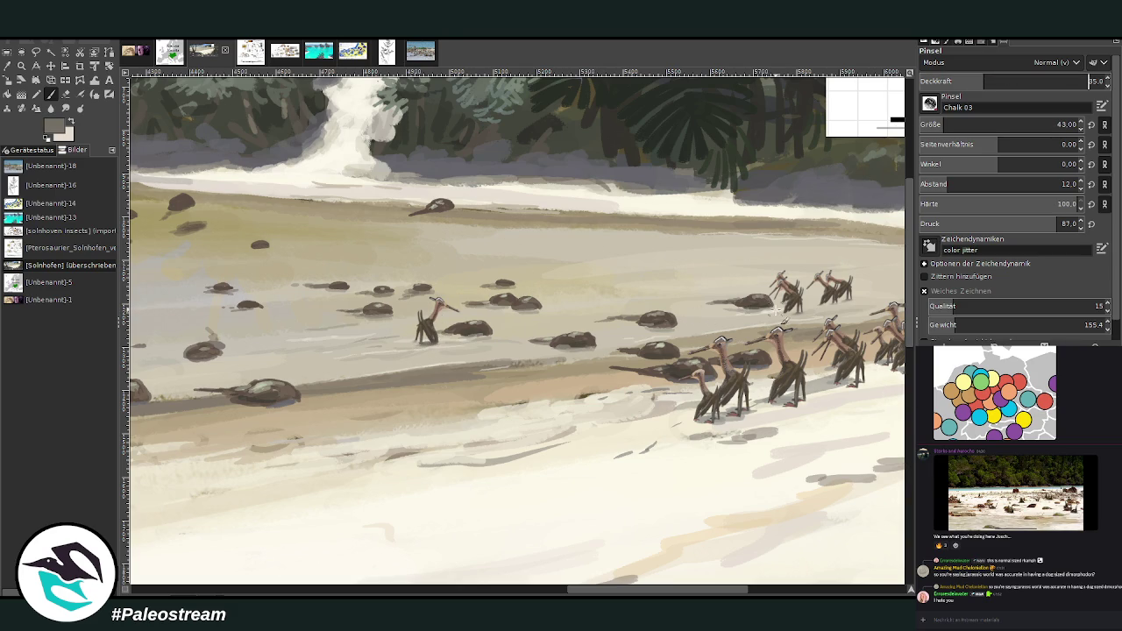
{"action": "key", "text": "less"}
{"action": "key", "text": "less"}
{"action": "key", "text": "less"}
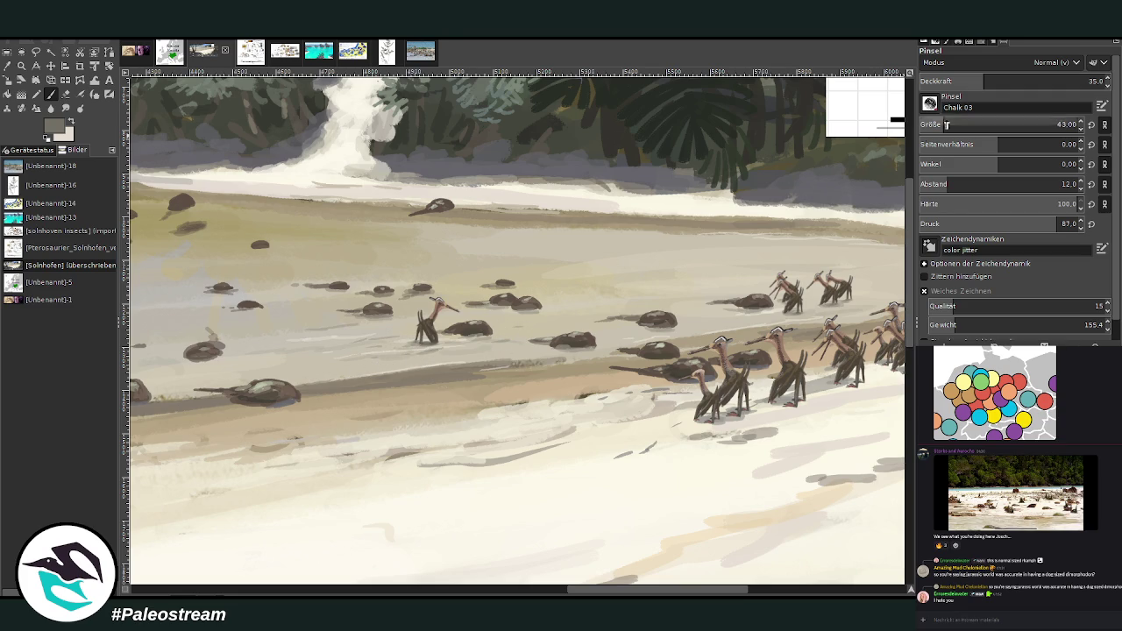
{"action": "left_click_drag", "start_coordinate": [973, 82], "coordinate": [915, 88]}
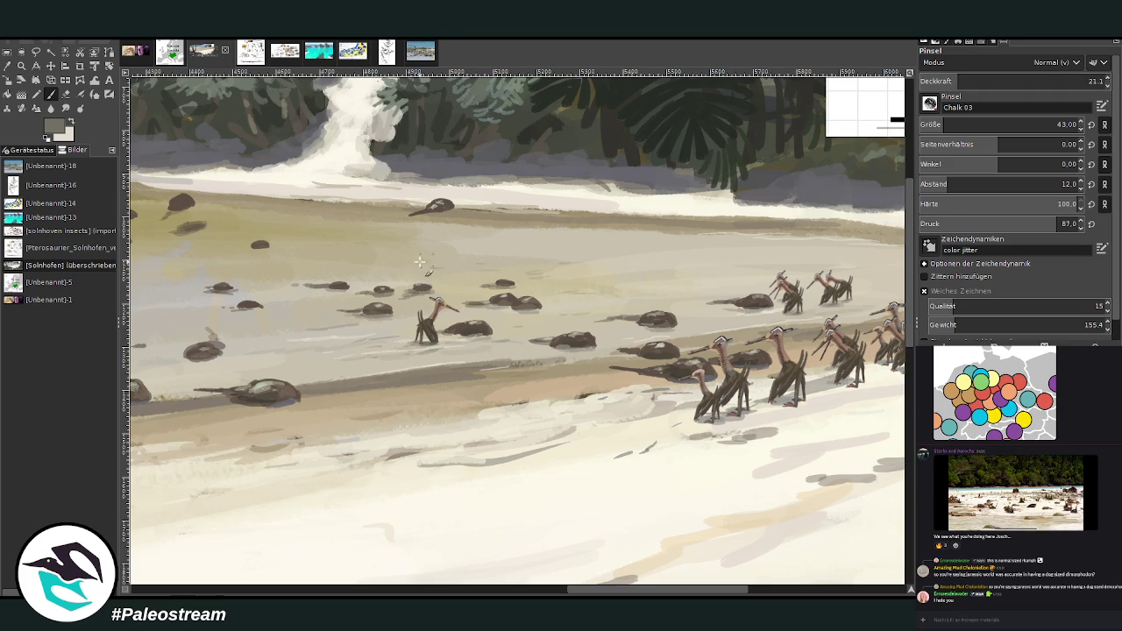
{"action": "left_click_drag", "start_coordinate": [634, 592], "coordinate": [700, 591]}
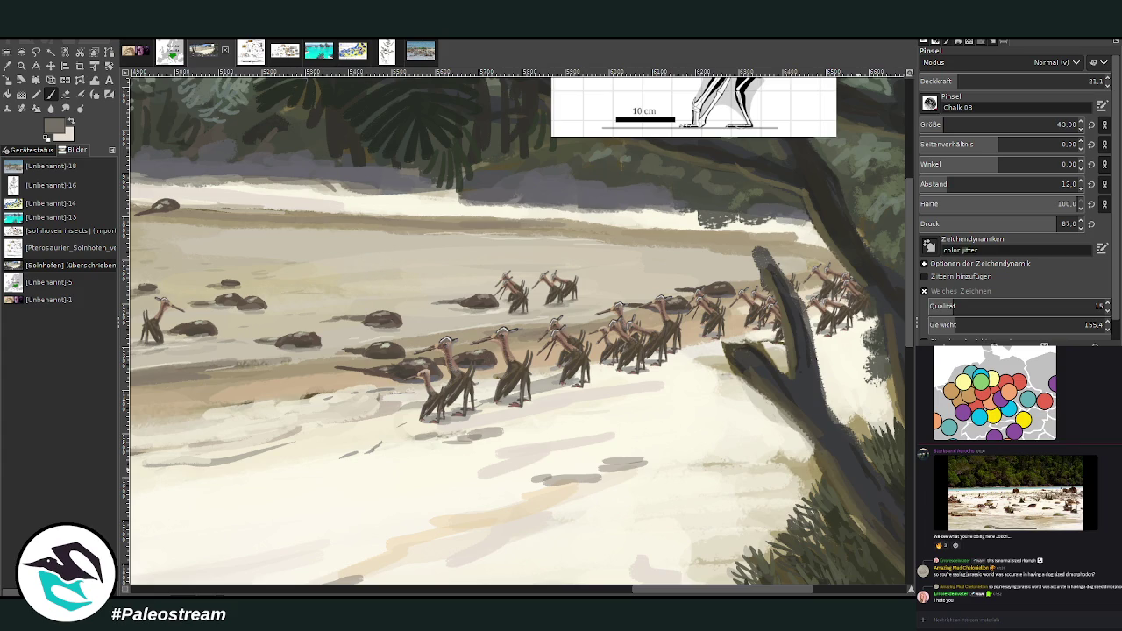
{"action": "key", "text": "minus"}
Step: Zoom into the pterosaur group, refit the painting, then frame the rocks and shoreline
{"action": "key", "text": "minus"}
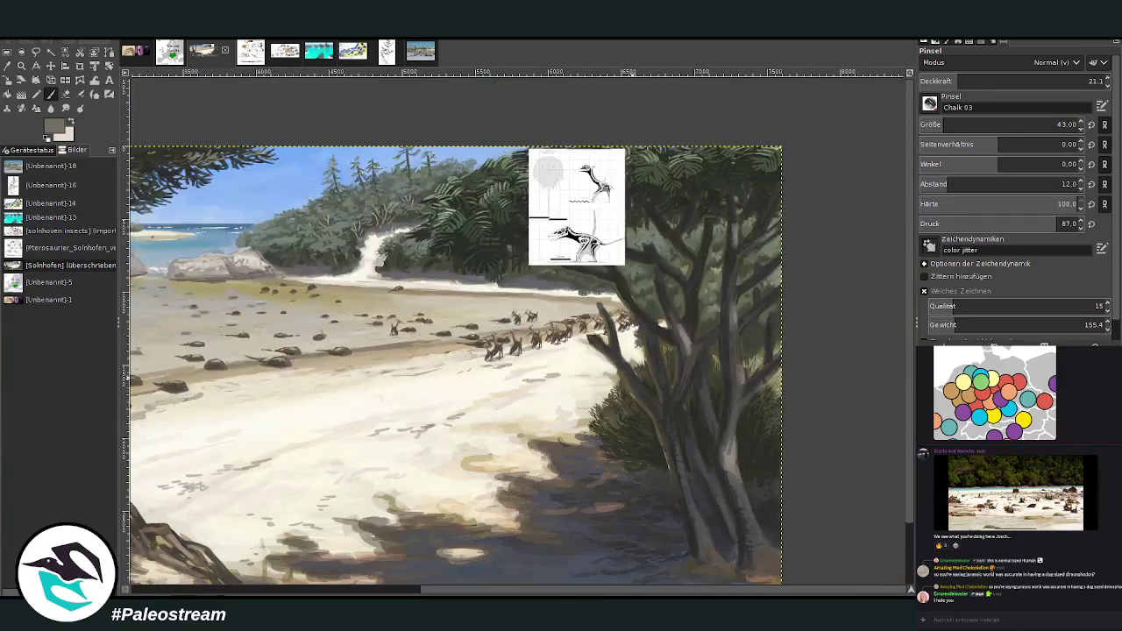
{"action": "key", "text": "minus"}
{"action": "key", "text": "minus"}
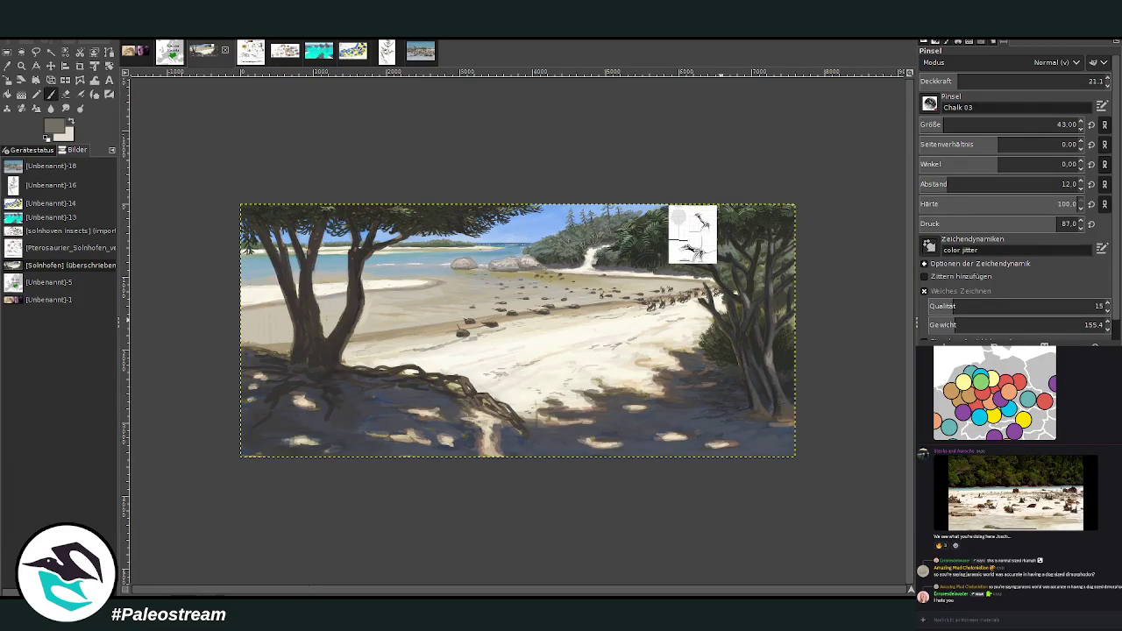
{"action": "key", "text": "z"}
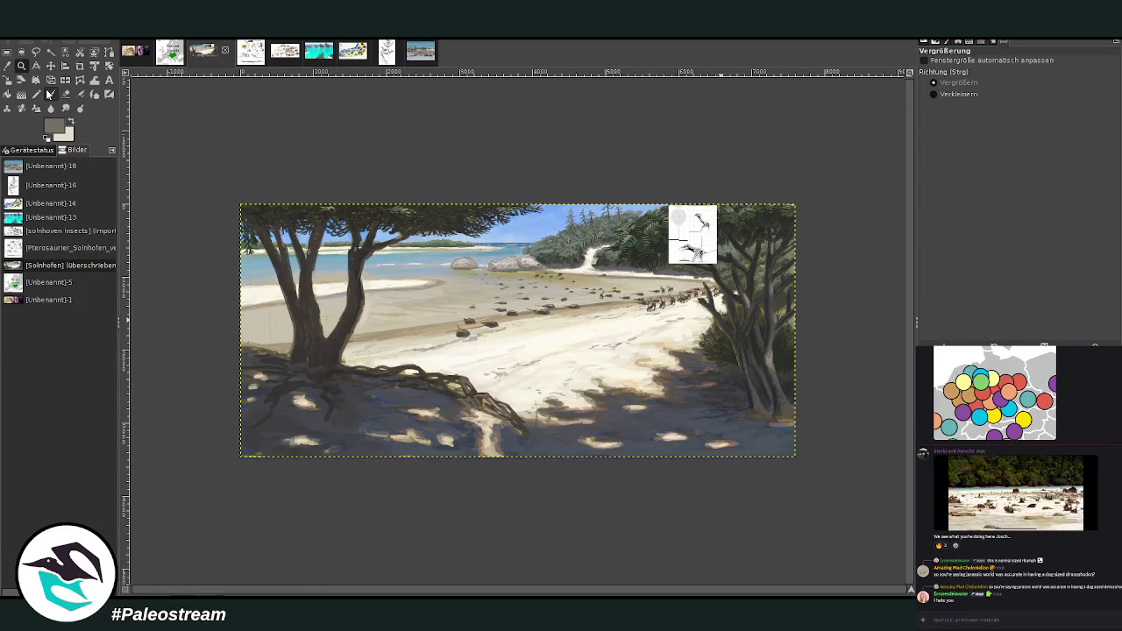
{"action": "left_click_drag", "start_coordinate": [568, 237], "coordinate": [698, 330]}
{"action": "left_click", "coordinate": [751, 522]}
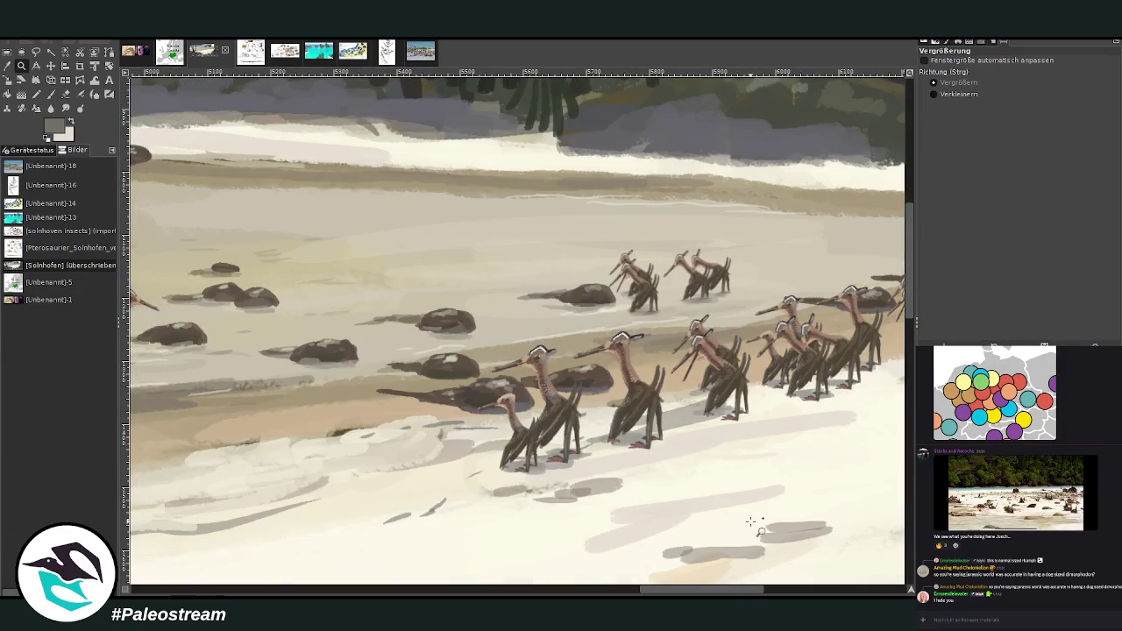
{"action": "key", "text": "shift+ctrl+j"}
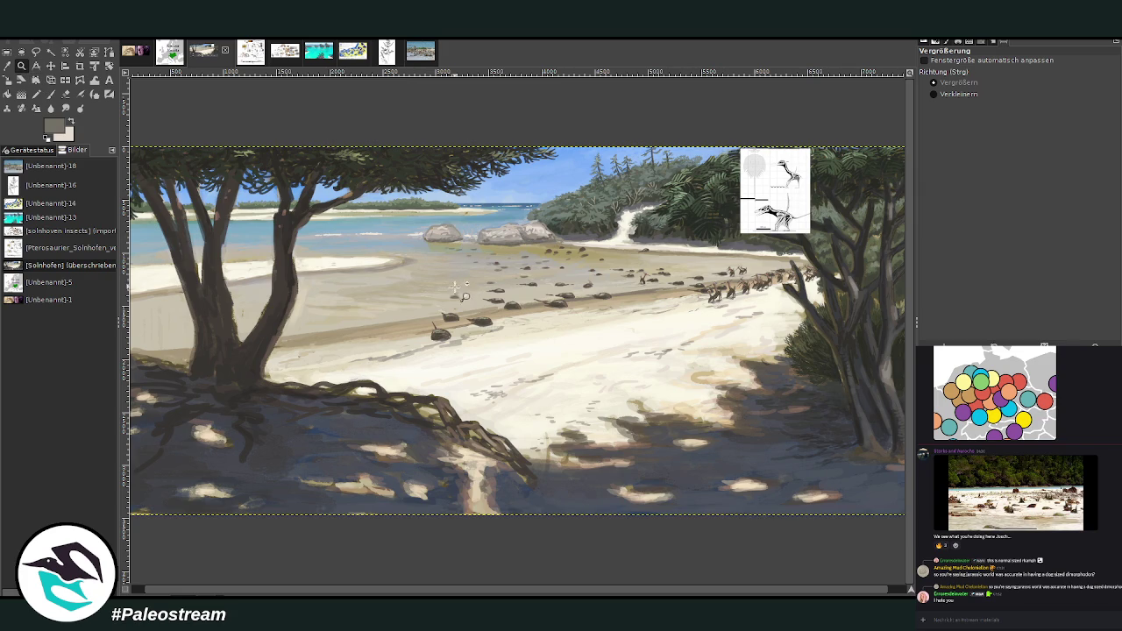
{"action": "left_click_drag", "start_coordinate": [414, 157], "coordinate": [570, 452]}
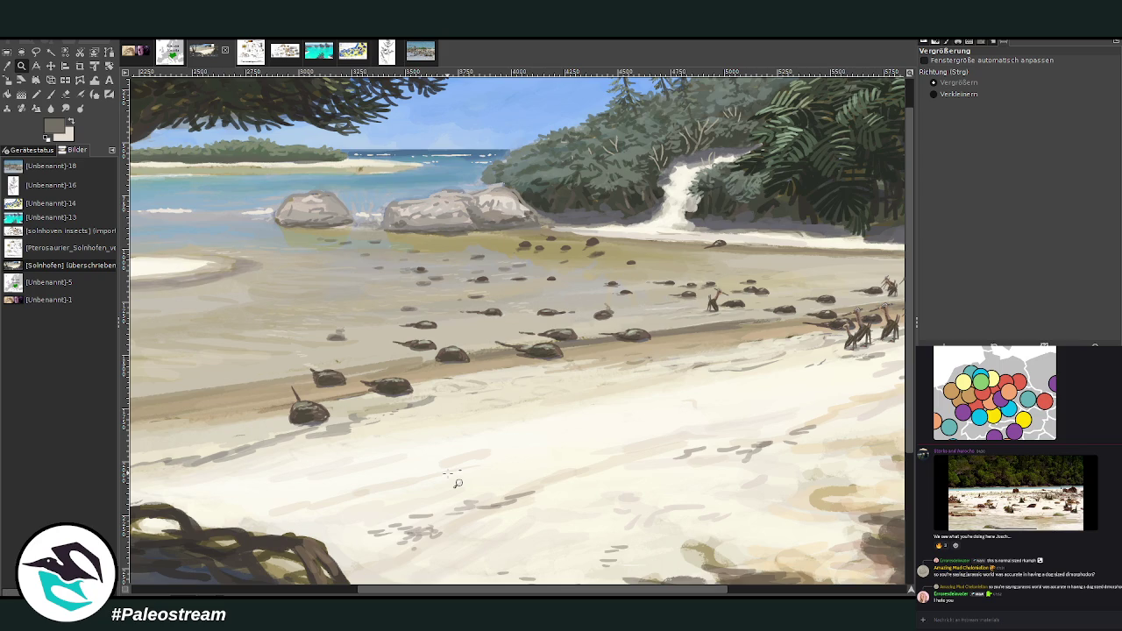
Step: Sample a shore colour and set the Paintbrush to size 54 and opacity 32.2
{"action": "left_click_drag", "start_coordinate": [431, 230], "coordinate": [432, 232]}
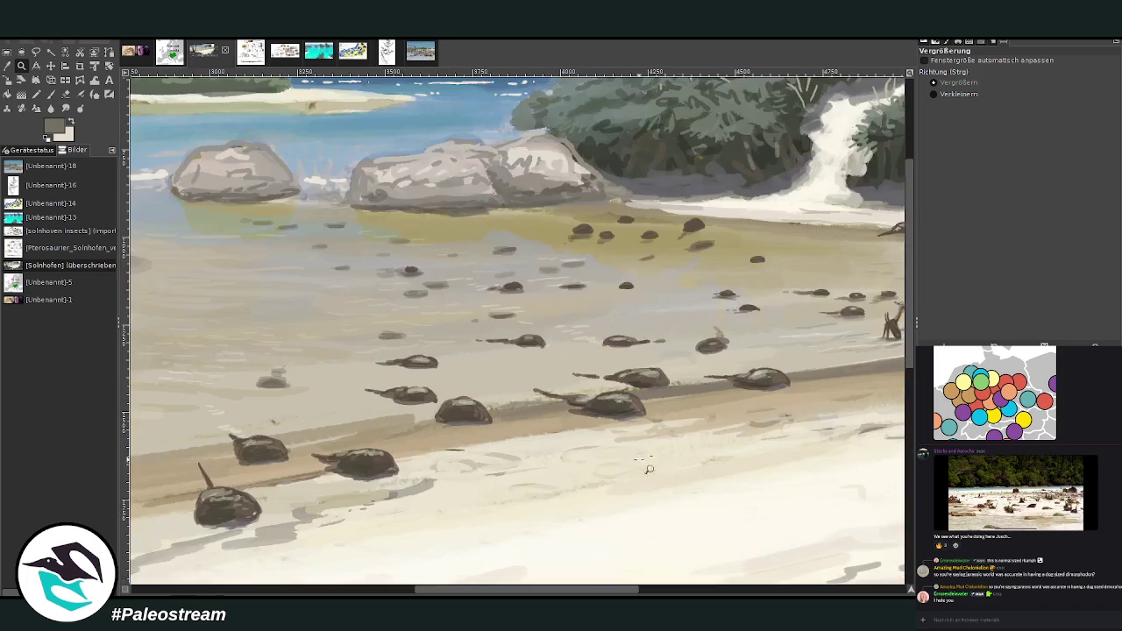
{"action": "key", "text": "o"}
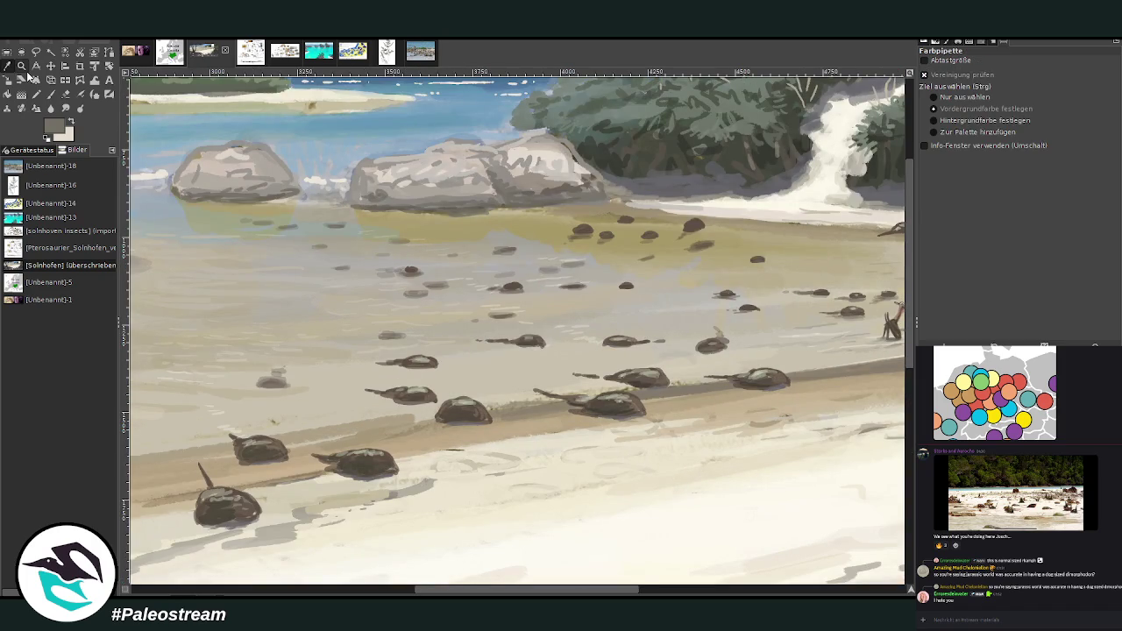
{"action": "left_click", "coordinate": [496, 244]}
{"action": "left_click", "coordinate": [49, 92]}
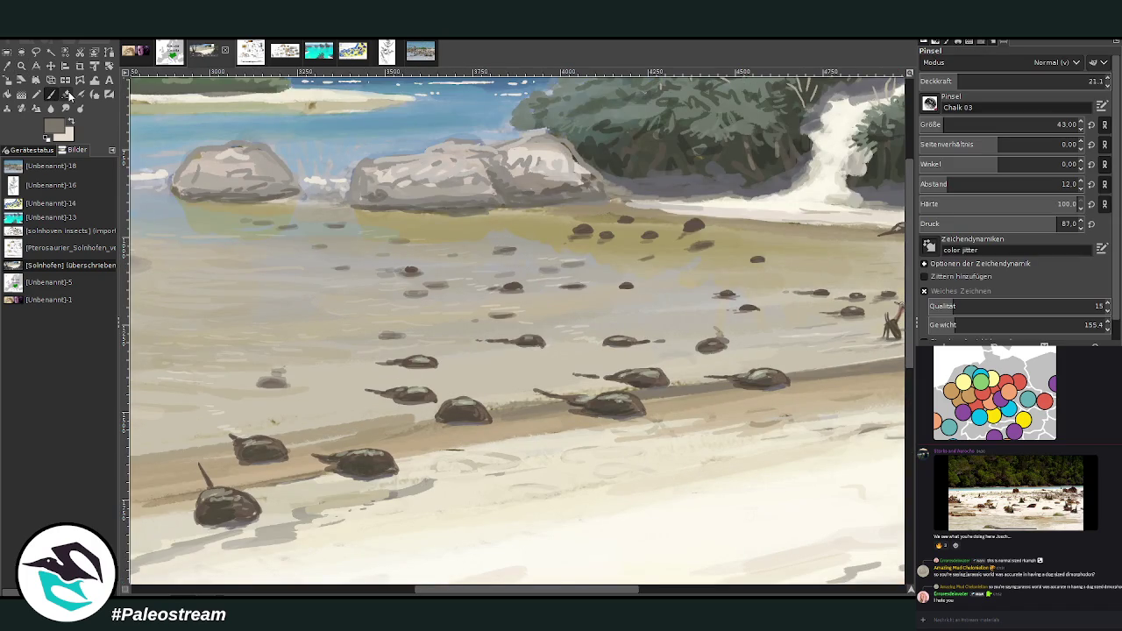
{"action": "left_click", "coordinate": [950, 124]}
{"action": "left_click_drag", "start_coordinate": [964, 81], "coordinate": [980, 79]}
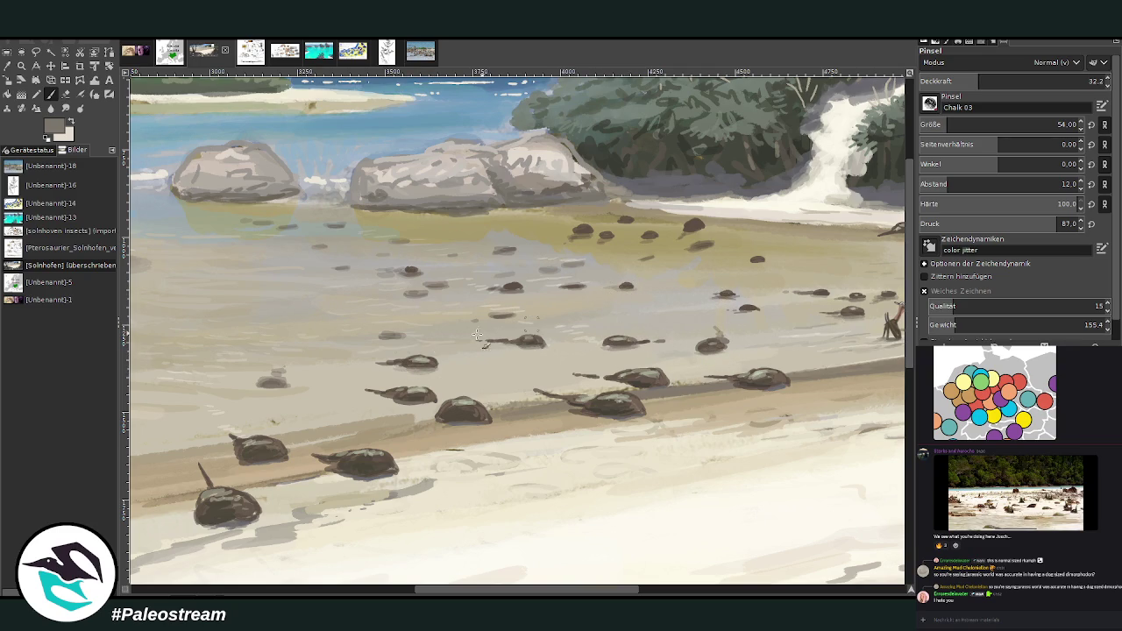
{"action": "left_click_drag", "start_coordinate": [558, 590], "coordinate": [658, 590]}
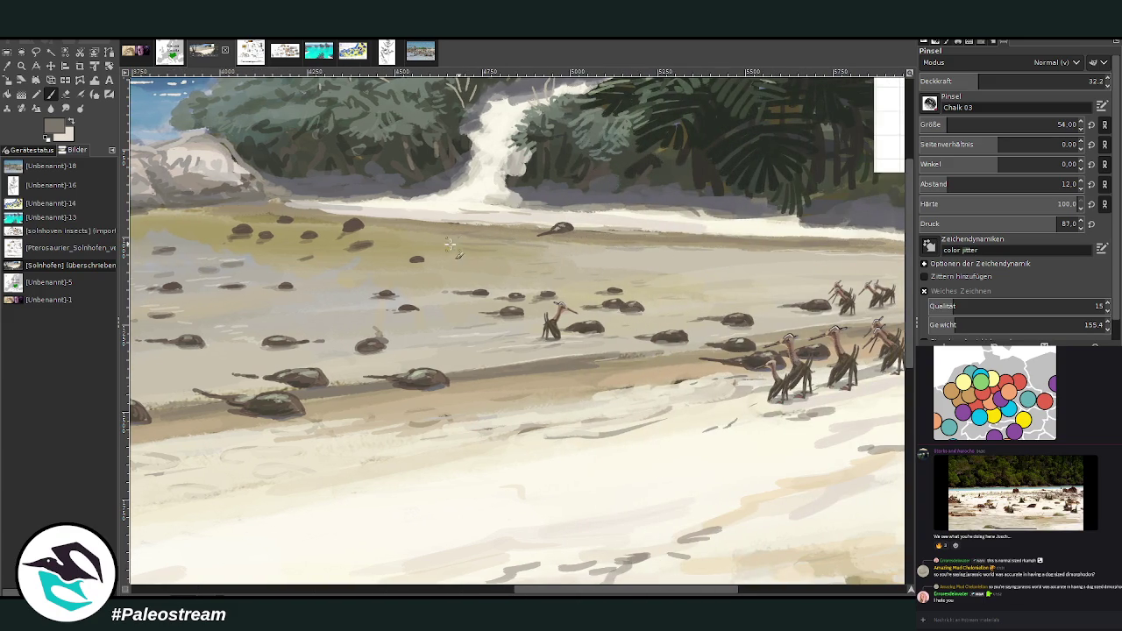
{"action": "scroll", "coordinate": [323, 254], "scroll_direction": "down", "scroll_amount": 1, "text": "ctrl"}
Step: Zoom the view in on the beach and pterosaur flock
{"action": "scroll", "coordinate": [323, 254], "scroll_direction": "down", "scroll_amount": 2, "text": "ctrl"}
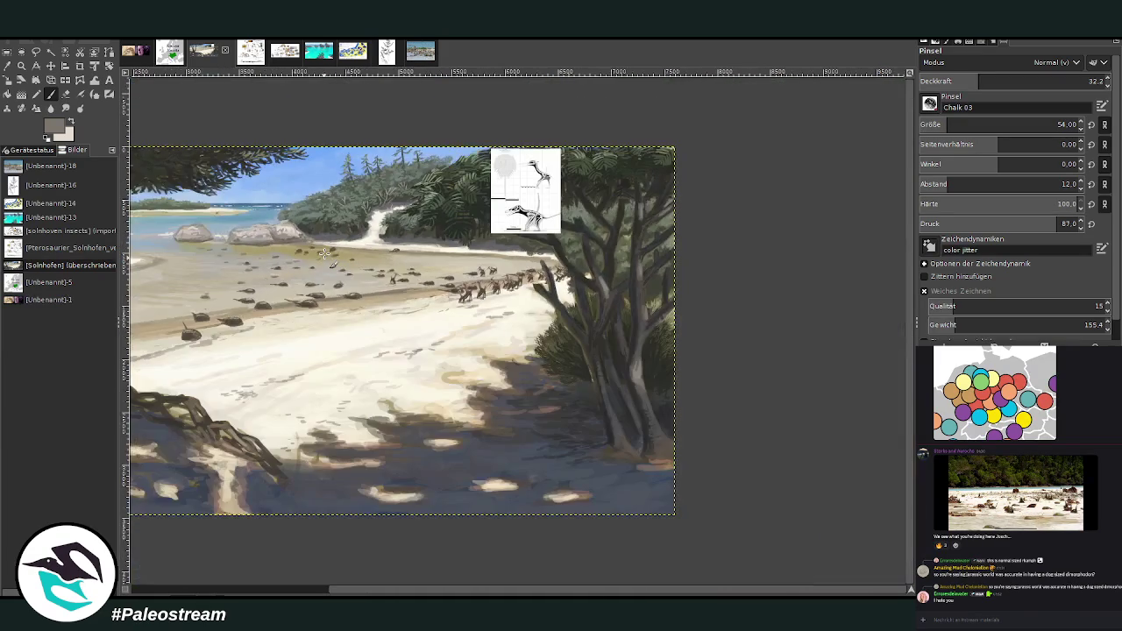
{"action": "key", "text": "ctrl+z"}
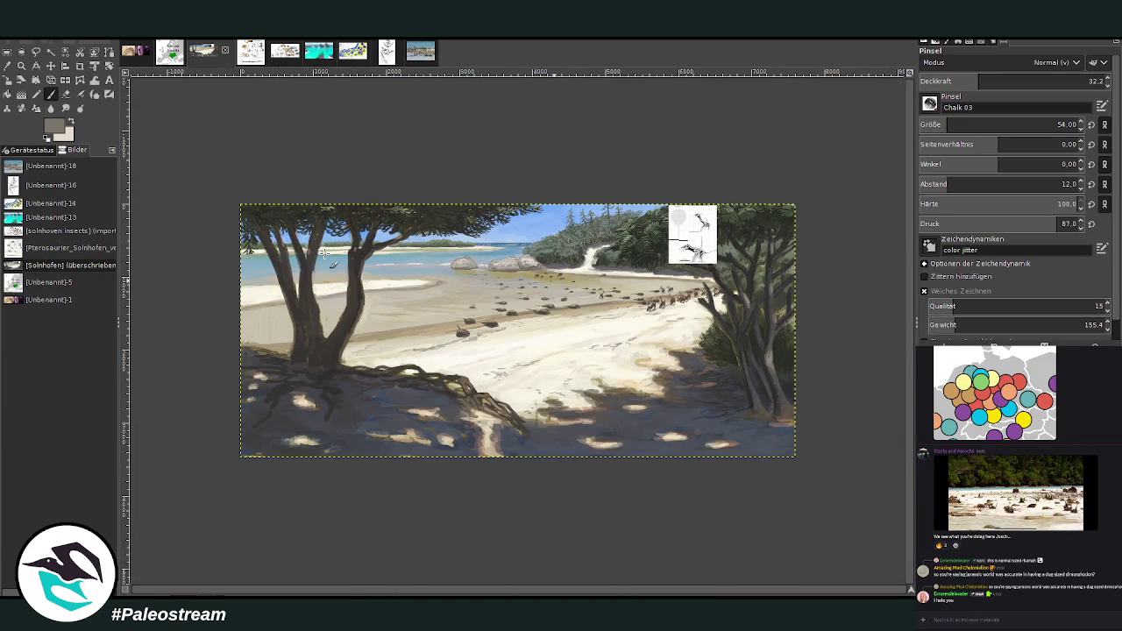
{"action": "left_click", "coordinate": [21, 66]}
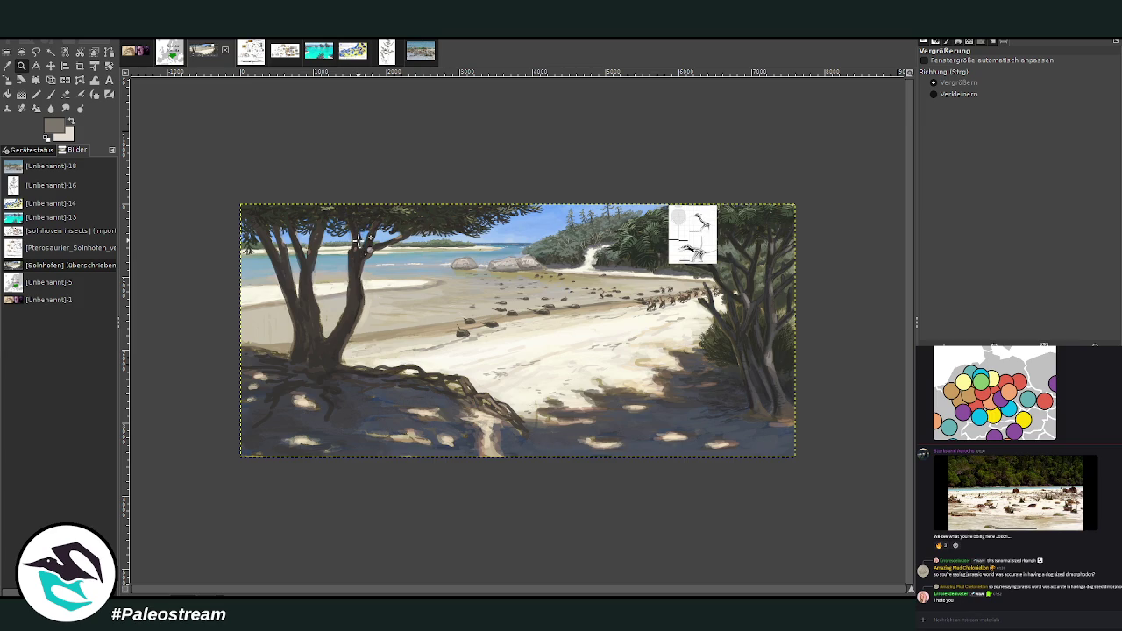
{"action": "left_click_drag", "start_coordinate": [456, 224], "coordinate": [536, 279]}
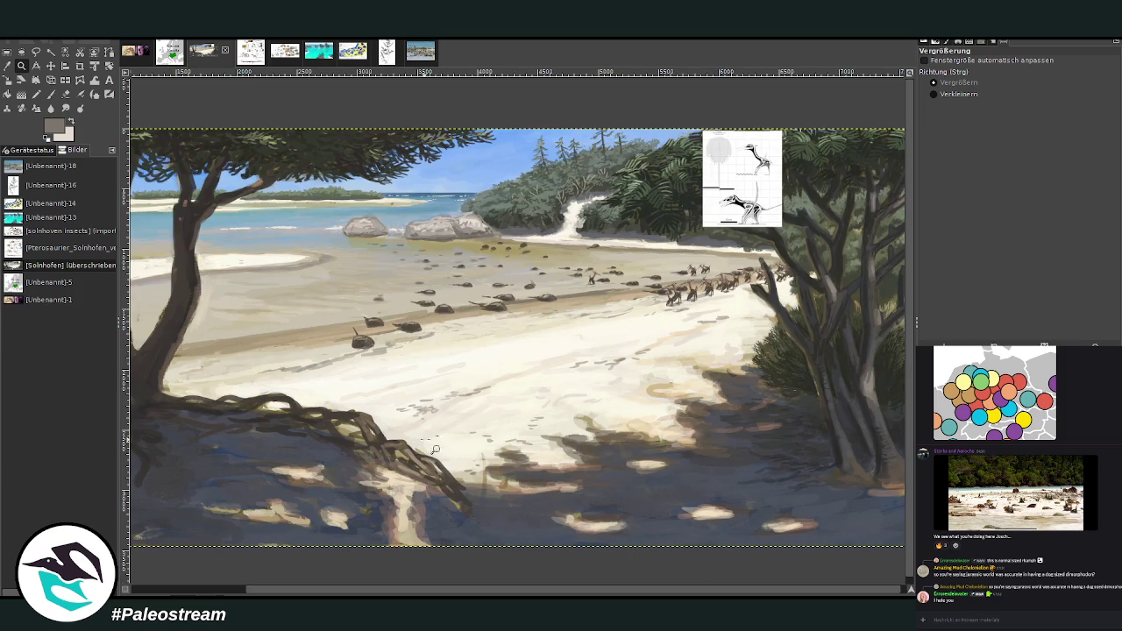
Step: Hide the reference inset layer and switch to the pterosaur and turtle reference sheet
{"action": "key", "text": "Page_Up"}
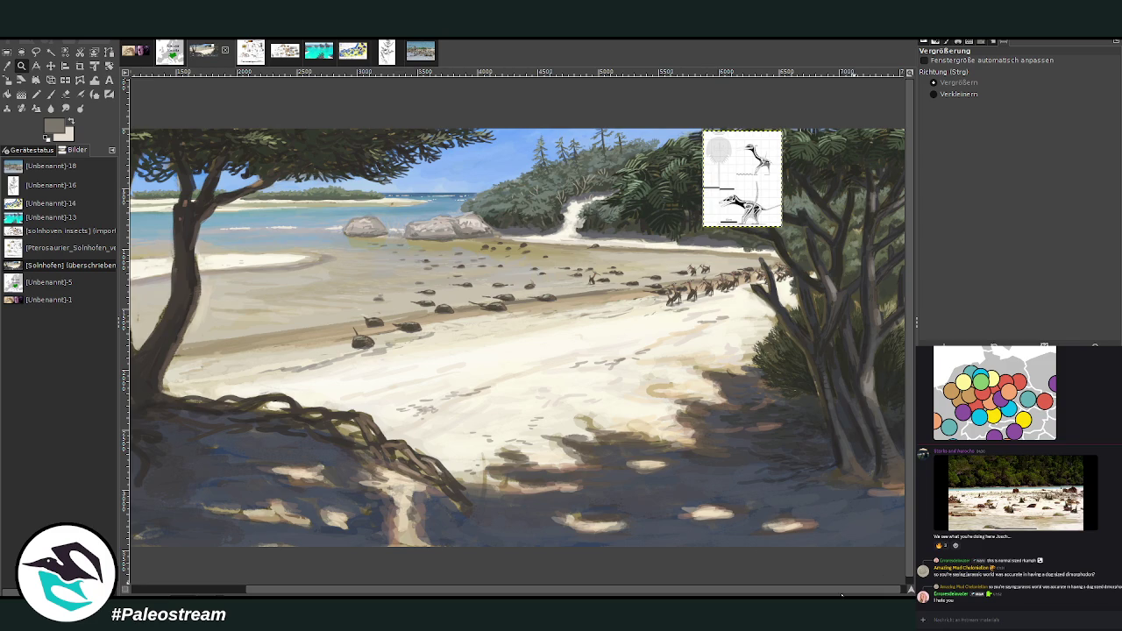
{"action": "key", "text": "ctrl+z"}
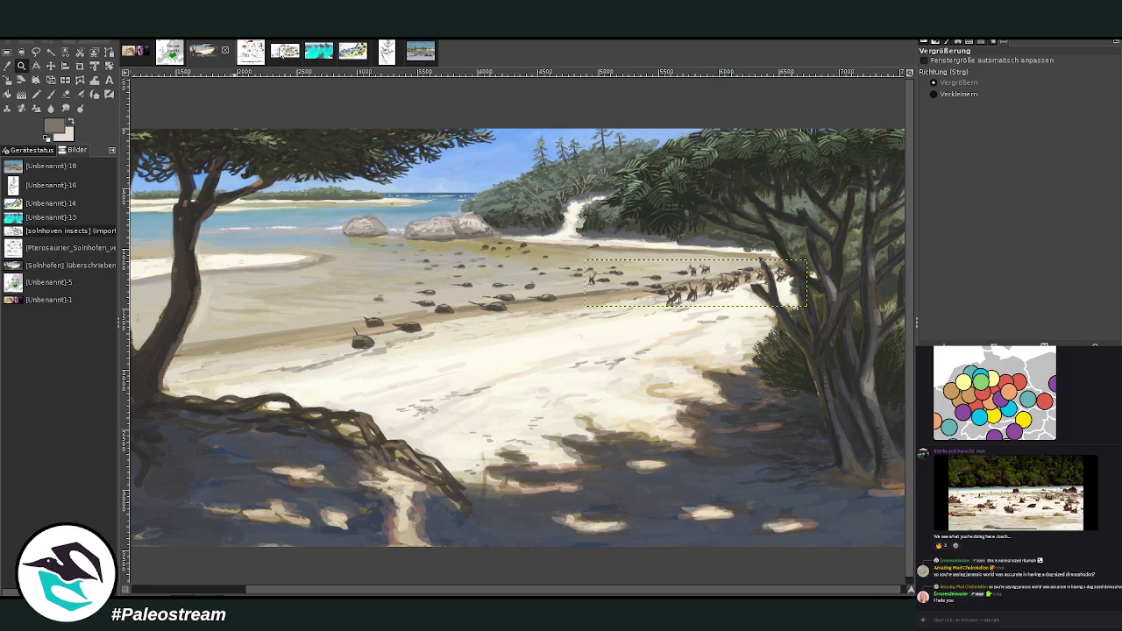
{"action": "left_click", "coordinate": [285, 51]}
{"action": "left_click", "coordinate": [237, 51]}
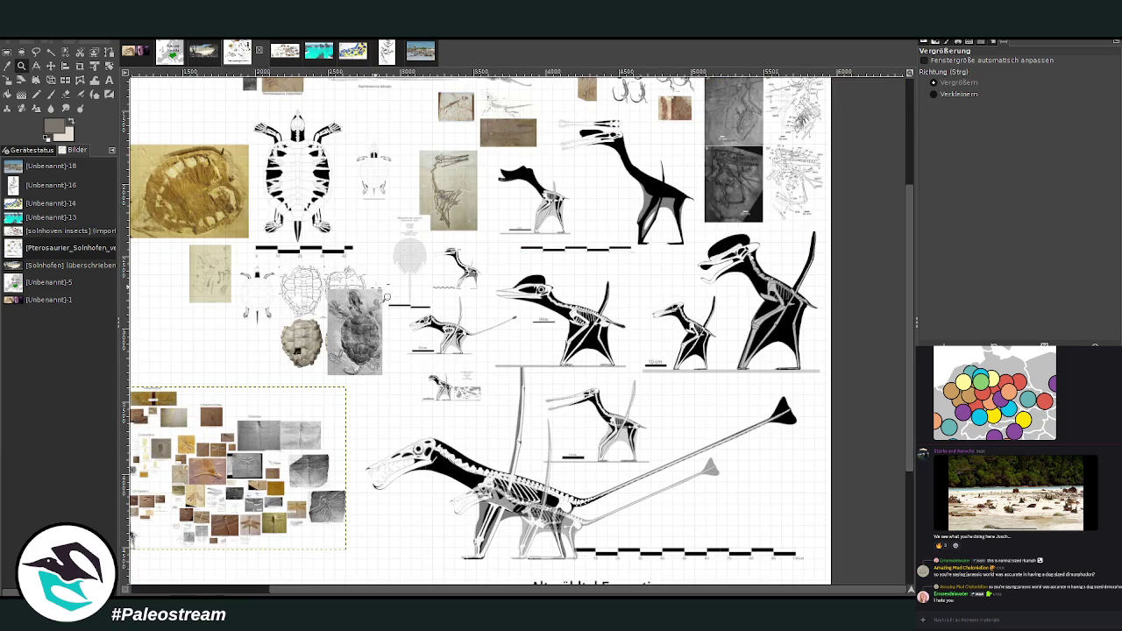
Step: Zoom into the pterosaur skeletal drawings and enlarge the kingfisher bird-book photo from chat
{"action": "left_click", "coordinate": [638, 526]}
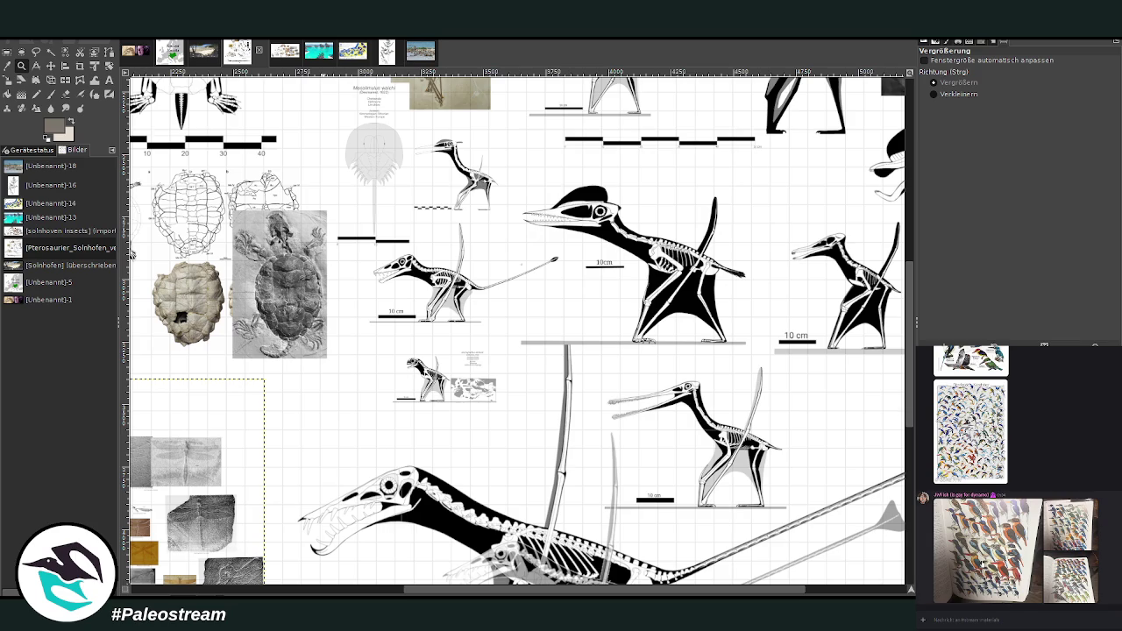
{"action": "left_click", "coordinate": [975, 572]}
{"action": "left_click", "coordinate": [953, 581]}
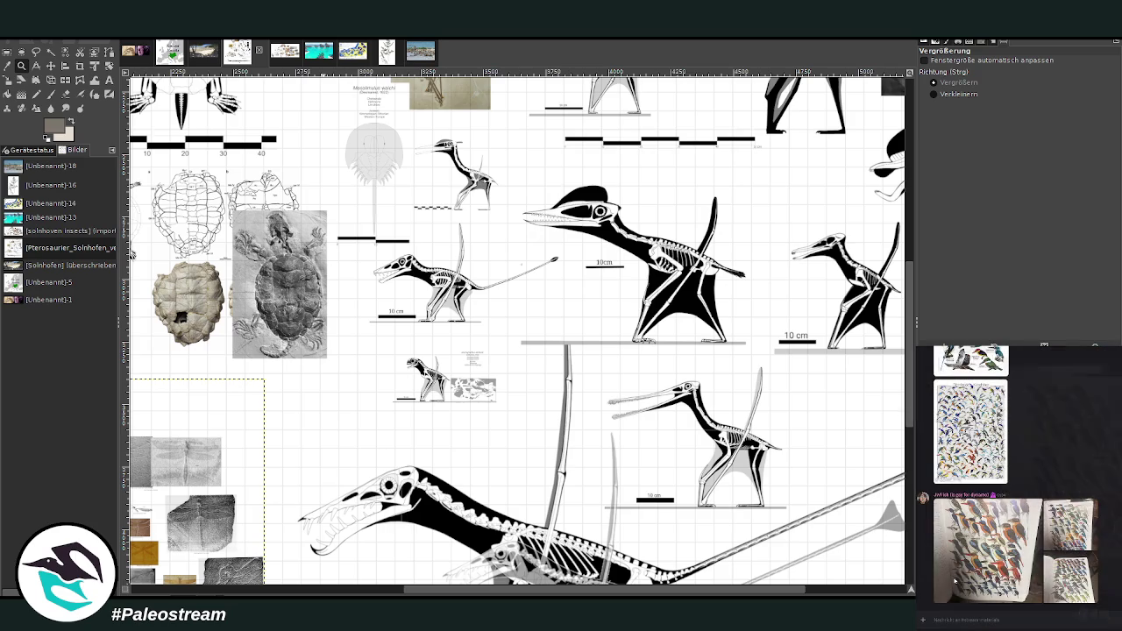
{"action": "left_click", "coordinate": [1043, 579]}
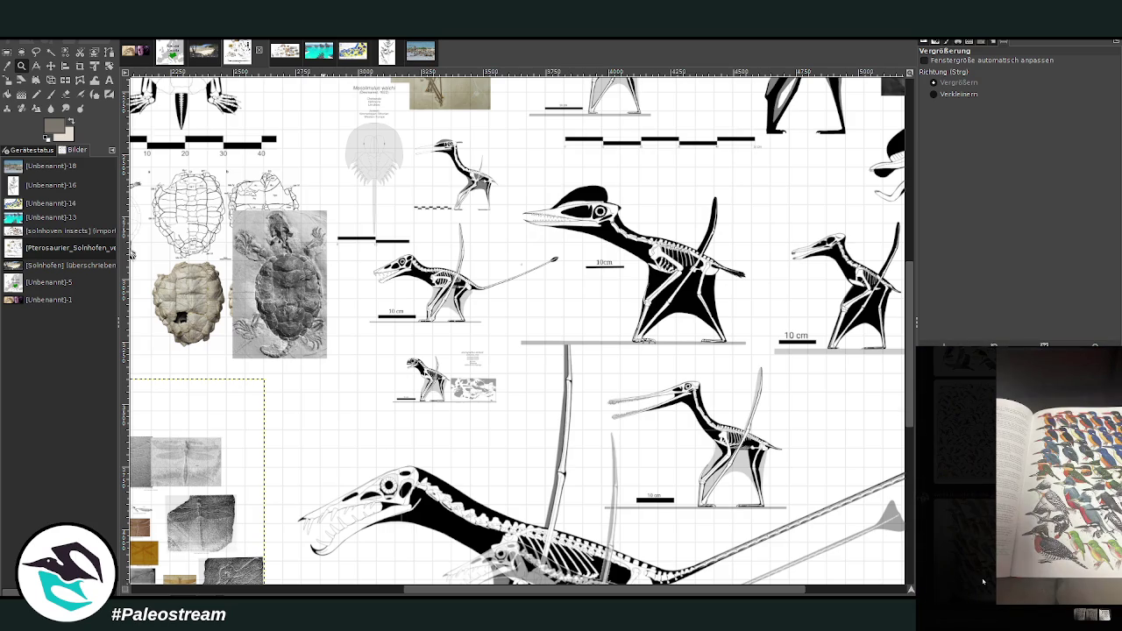
{"action": "left_click", "coordinate": [963, 574]}
{"action": "left_click", "coordinate": [961, 583]}
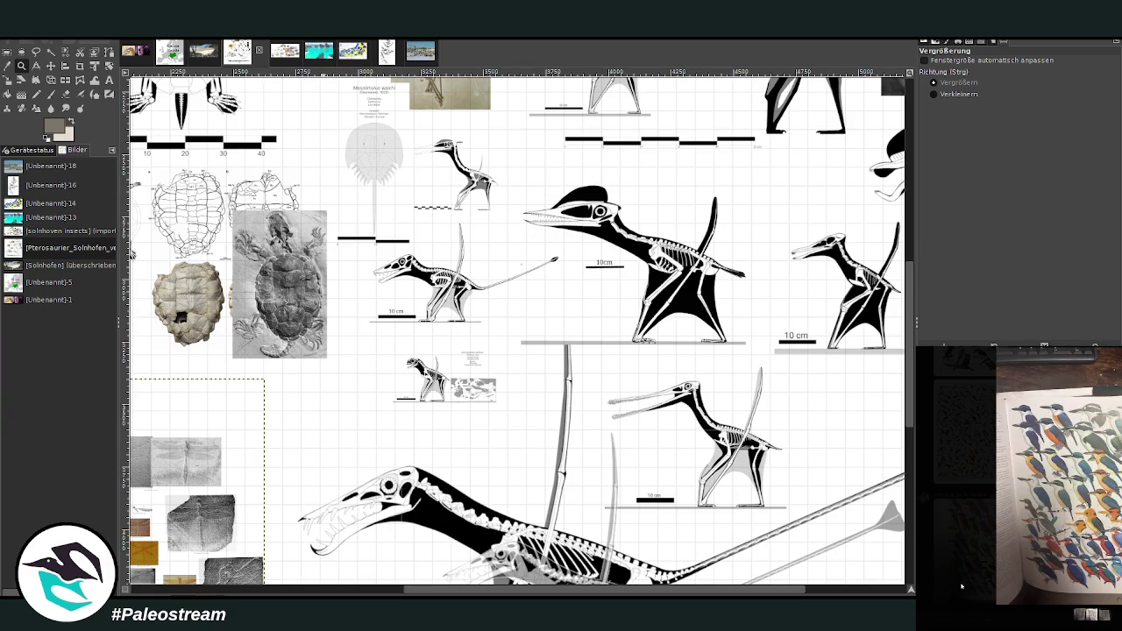